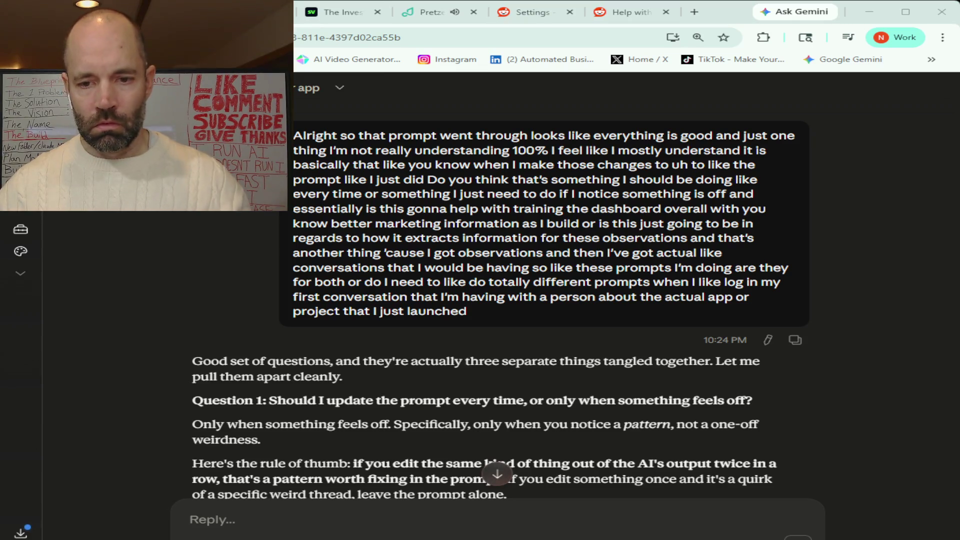
- Read through the remainder of Claude's reply about prompt tuning
{"action": "scroll", "coordinate": [500, 300], "scroll_direction": "down", "scroll_amount": 3}
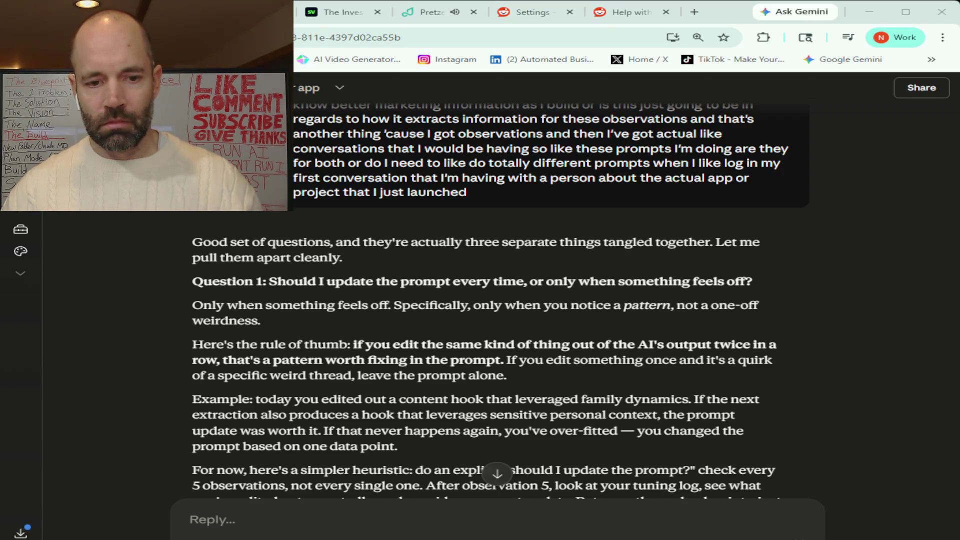
{"action": "scroll", "coordinate": [500, 300], "scroll_direction": "down", "scroll_amount": 3}
{"action": "scroll", "coordinate": [485, 300], "scroll_direction": "down", "scroll_amount": 1}
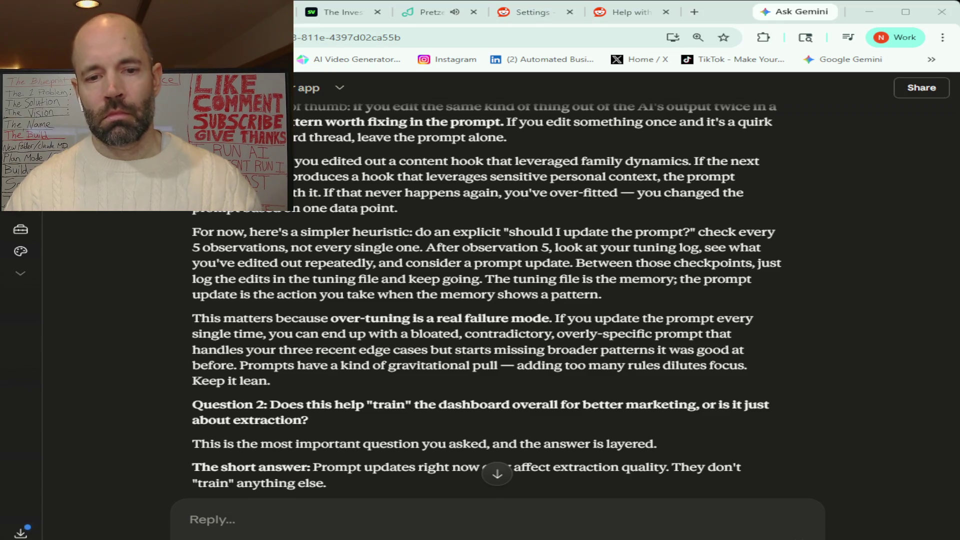
{"action": "scroll", "coordinate": [480, 300], "scroll_direction": "down", "scroll_amount": 3}
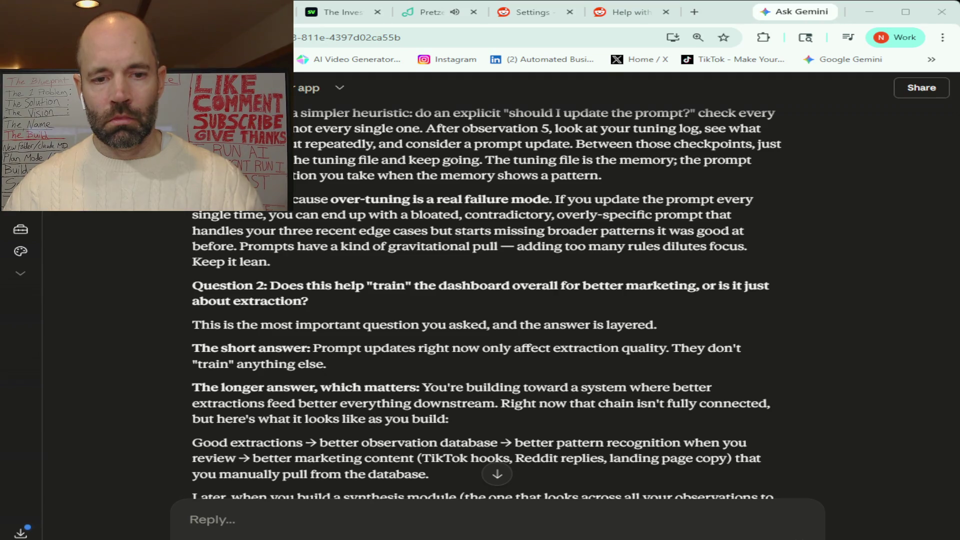
{"action": "scroll", "coordinate": [485, 301], "scroll_direction": "down", "scroll_amount": 1}
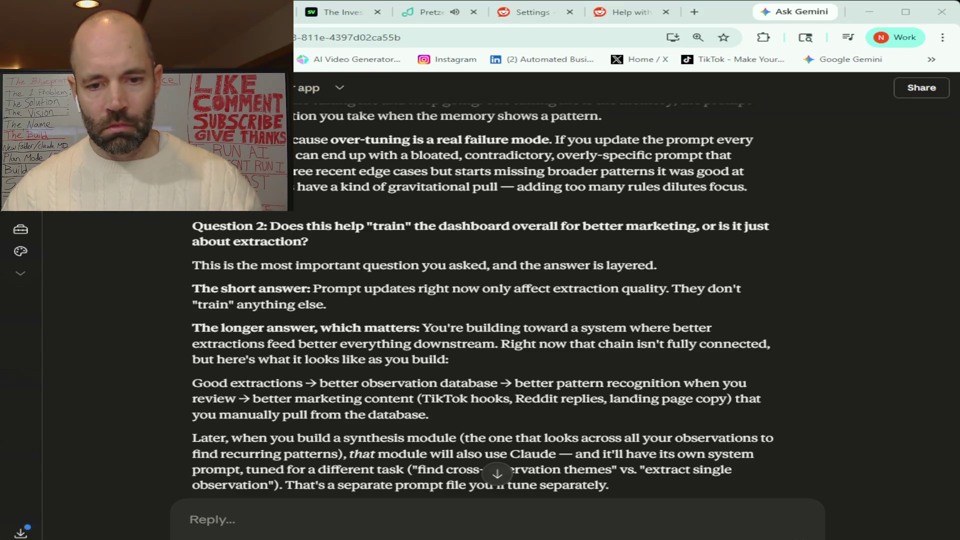
{"action": "scroll", "coordinate": [480, 300], "scroll_direction": "down", "scroll_amount": 1}
{"action": "scroll", "coordinate": [480, 300], "scroll_direction": "down", "scroll_amount": 3}
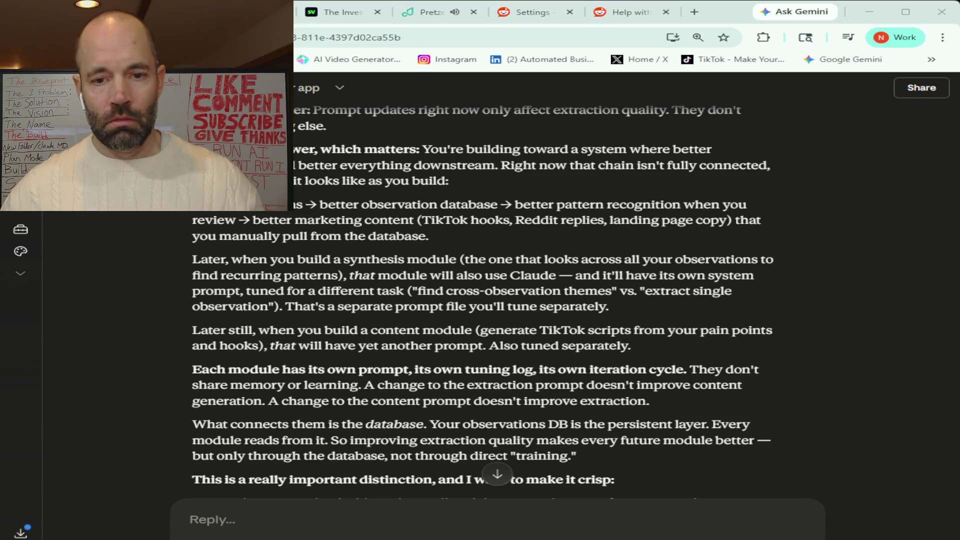
{"action": "scroll", "coordinate": [482, 300], "scroll_direction": "down", "scroll_amount": 3}
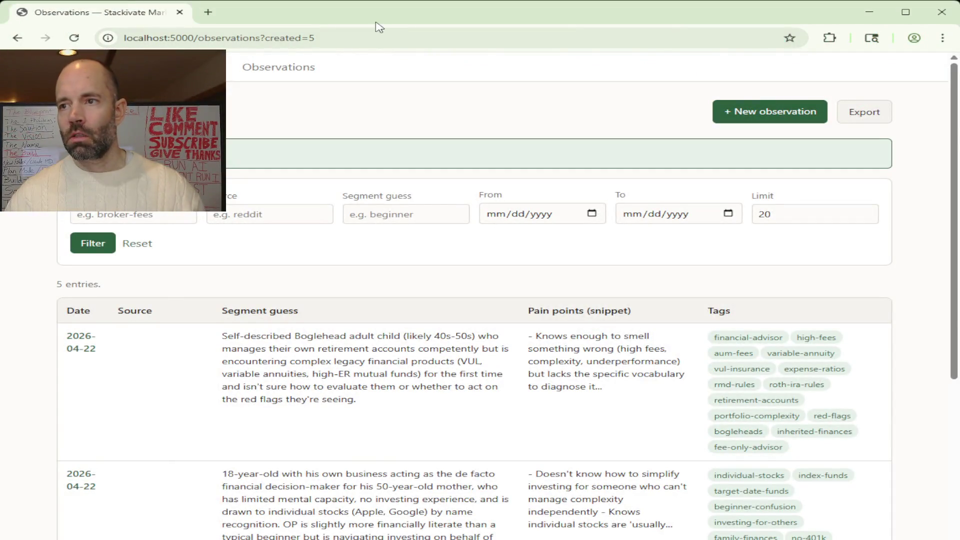
{"action": "scroll", "coordinate": [45, 307], "scroll_direction": "down", "scroll_amount": 1}
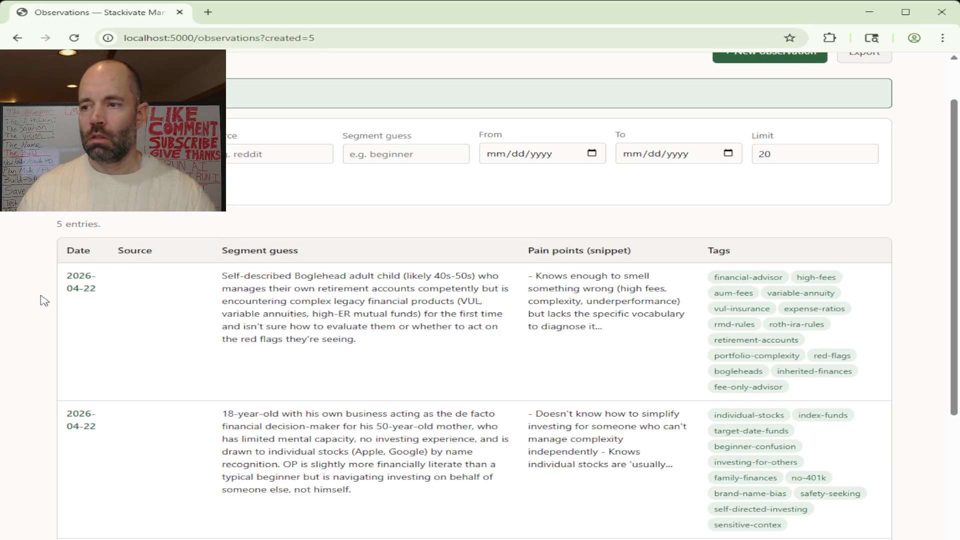
{"action": "scroll", "coordinate": [43, 300], "scroll_direction": "down", "scroll_amount": 2}
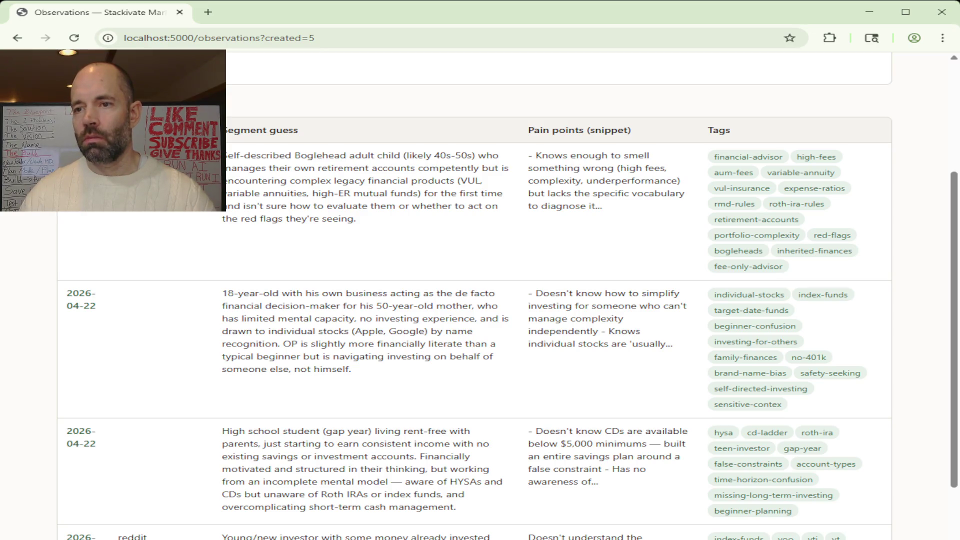
{"action": "scroll", "coordinate": [474, 295], "scroll_direction": "down", "scroll_amount": 2}
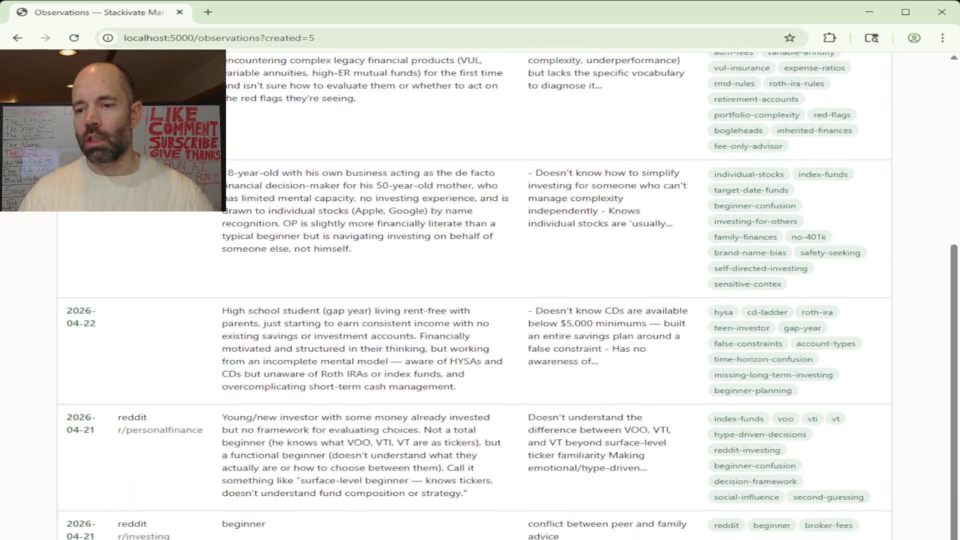
{"action": "scroll", "coordinate": [474, 295], "scroll_direction": "up", "scroll_amount": 5}
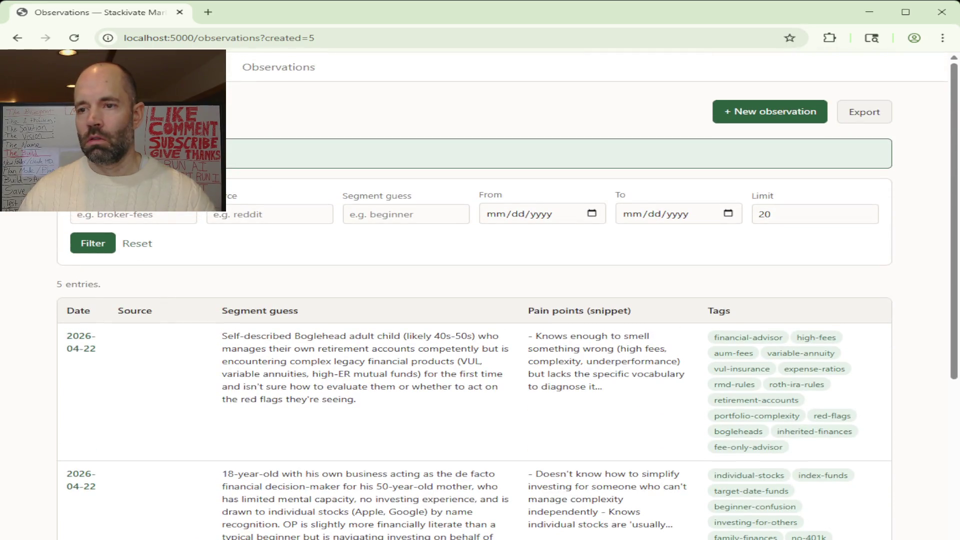
{"action": "left_click", "coordinate": [767, 111]}
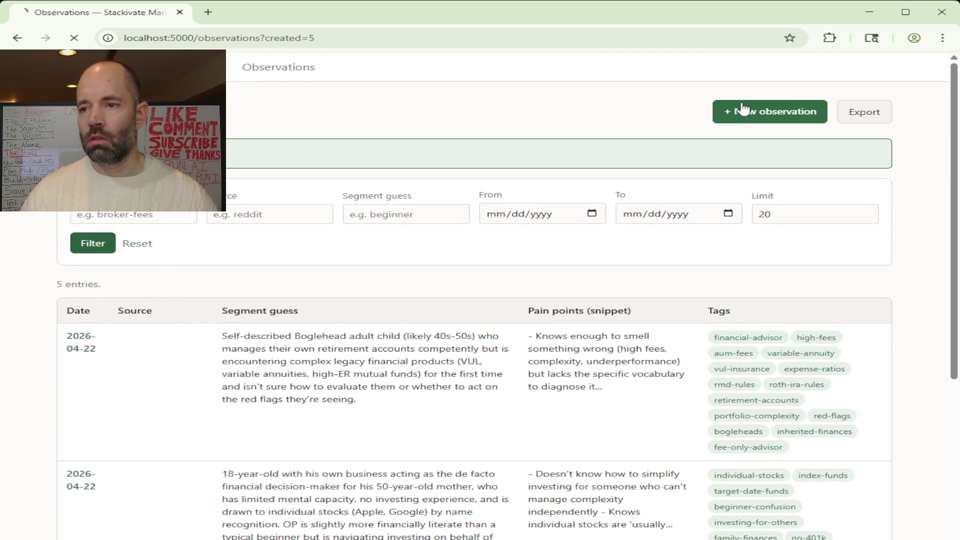
- Scroll through the empty New observation form fields and back up to Raw content
{"action": "scroll", "coordinate": [58, 388], "scroll_direction": "down", "scroll_amount": 1}
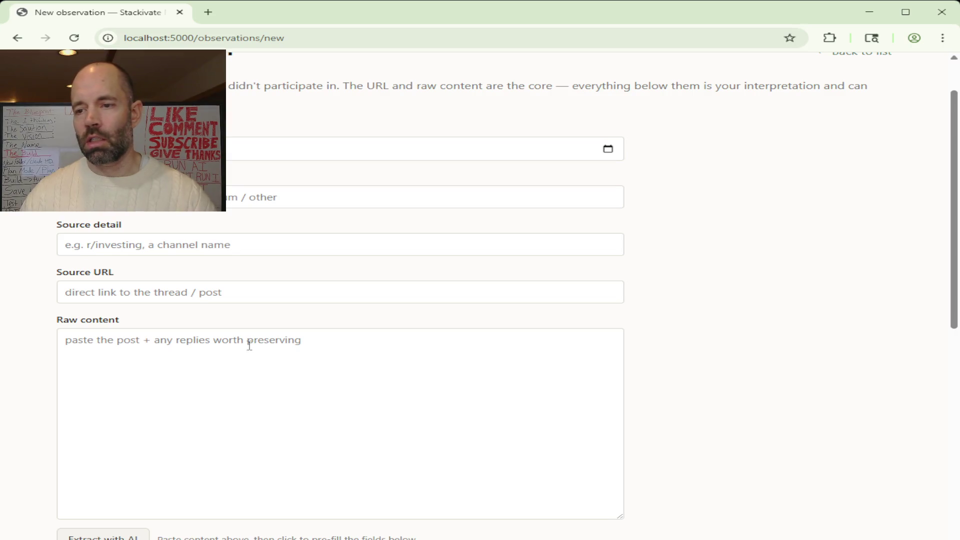
{"action": "scroll", "coordinate": [29, 361], "scroll_direction": "down", "scroll_amount": 1}
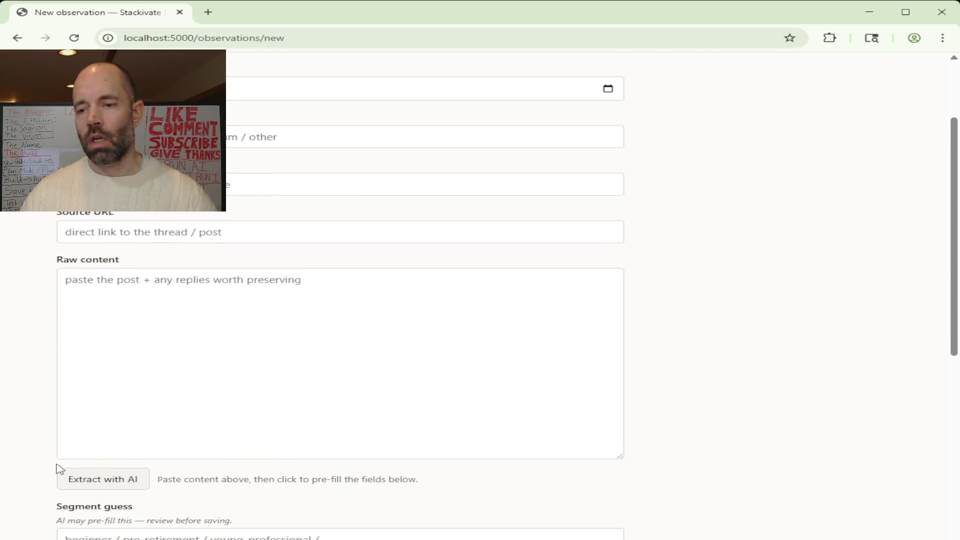
{"action": "scroll", "coordinate": [36, 381], "scroll_direction": "down", "scroll_amount": 7}
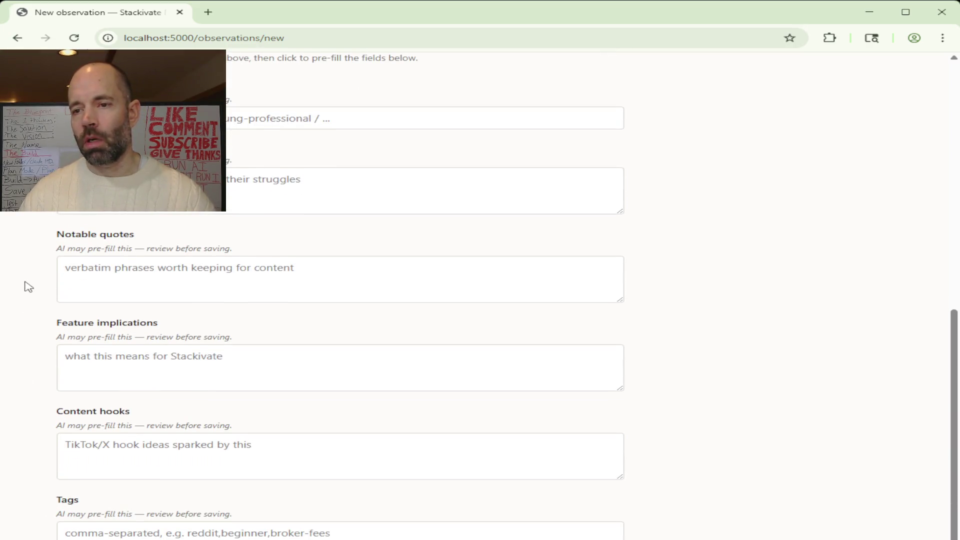
{"action": "scroll", "coordinate": [28, 286], "scroll_direction": "up", "scroll_amount": 1}
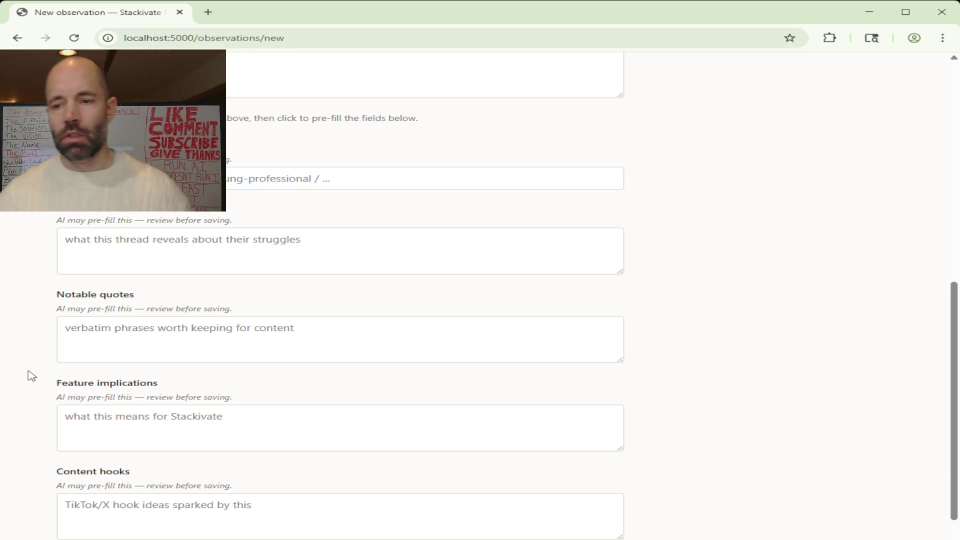
{"action": "scroll", "coordinate": [31, 376], "scroll_direction": "up", "scroll_amount": 10}
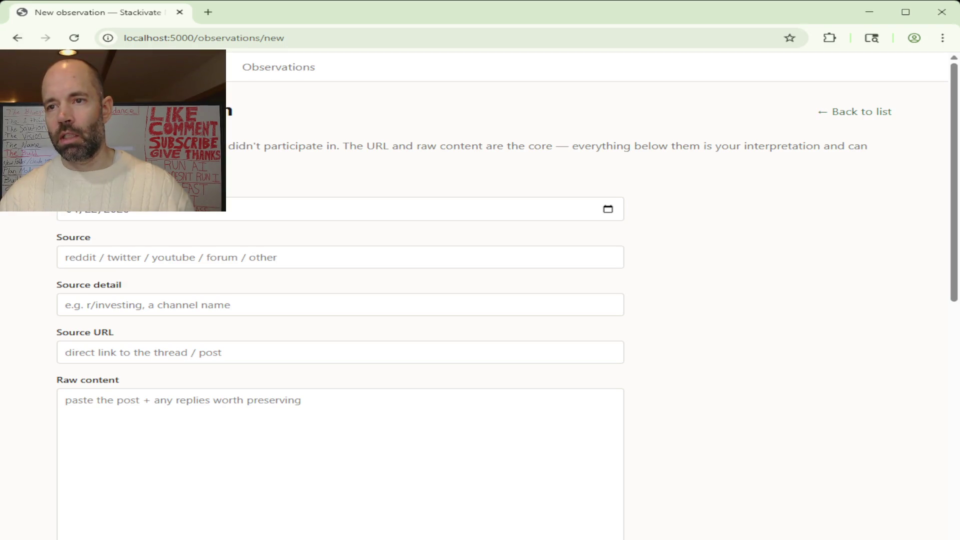
- Navigate back past the filled form to the four-entry Observations list, then to Capture
{"action": "left_click", "coordinate": [17, 38]}
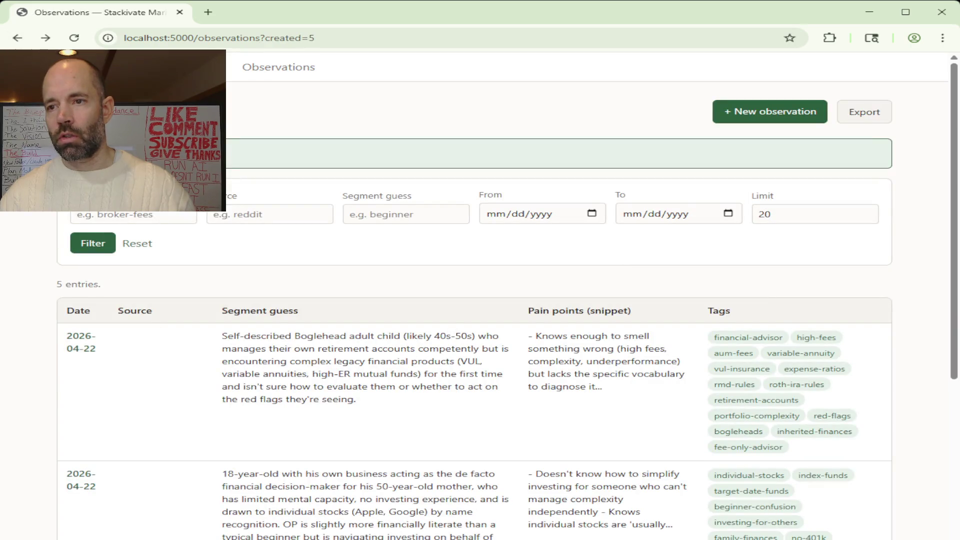
{"action": "left_click", "coordinate": [18, 37]}
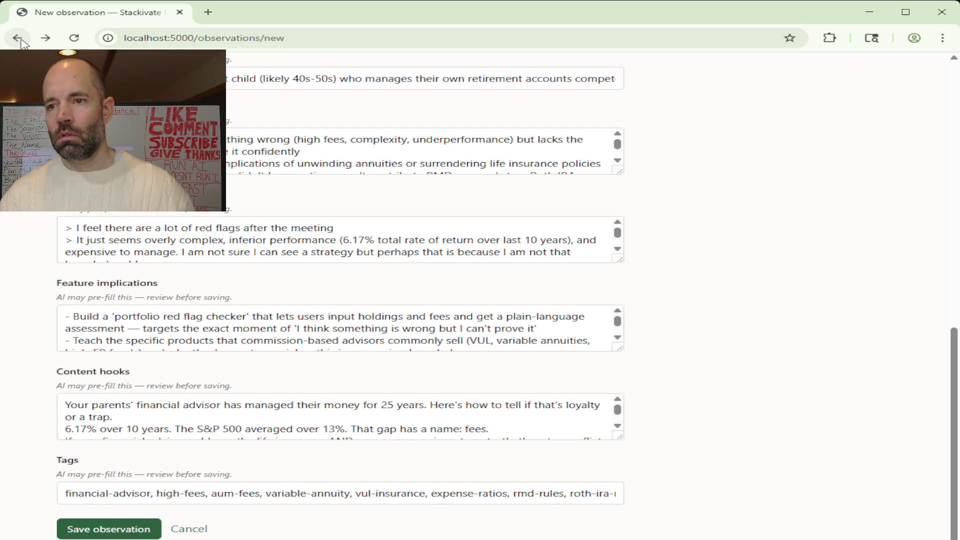
{"action": "left_click", "coordinate": [17, 38]}
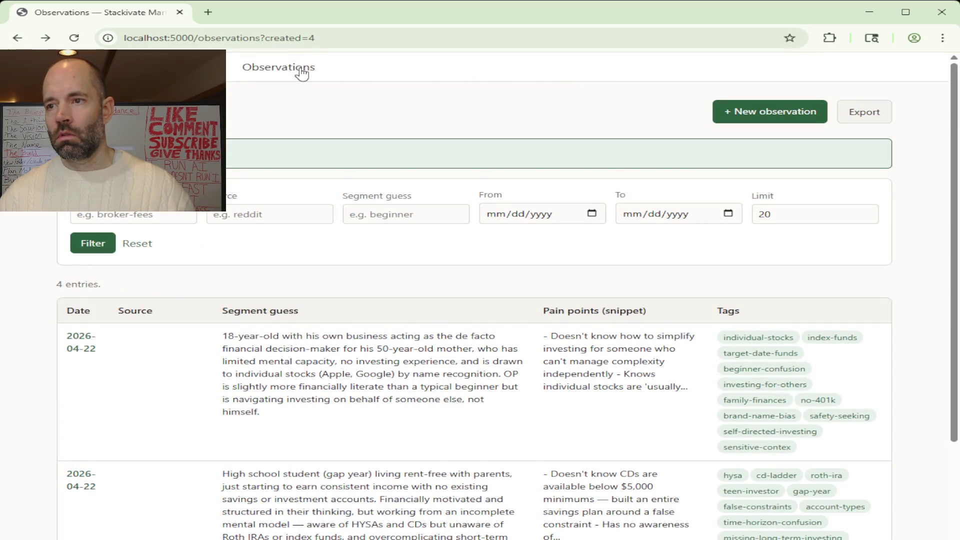
{"action": "left_click", "coordinate": [280, 67]}
{"action": "left_click", "coordinate": [205, 67]}
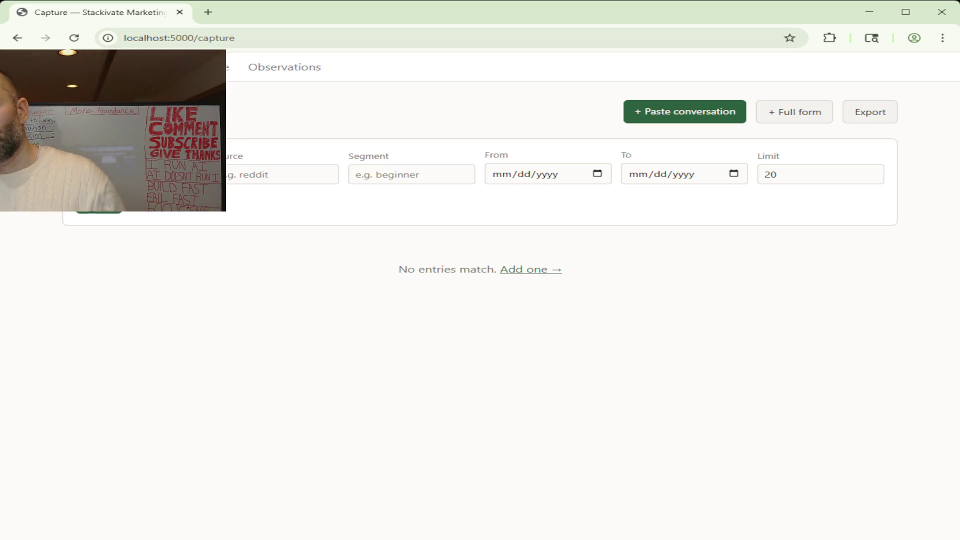
- Switch from the Capture page to the Observations list of saved entries
{"action": "left_click", "coordinate": [307, 67]}
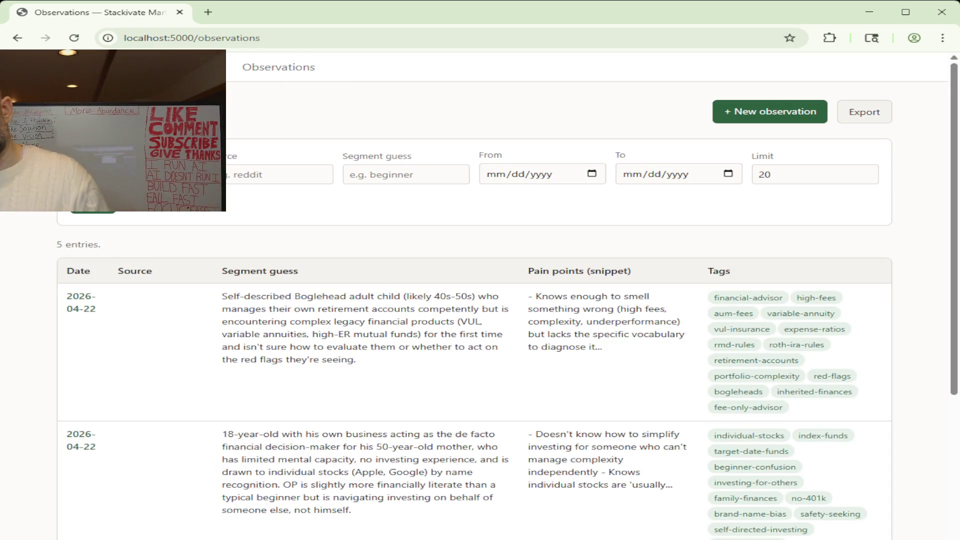
- Scroll the Observations table to review the five entries, including the new Boglehead one
{"action": "scroll", "coordinate": [507, 295], "scroll_direction": "down", "scroll_amount": 1}
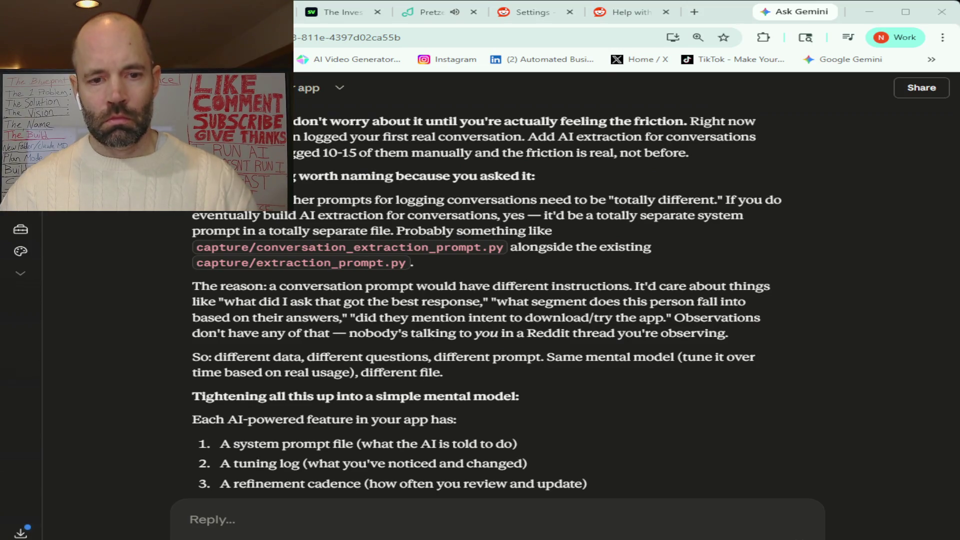
{"action": "scroll", "coordinate": [488, 300], "scroll_direction": "down", "scroll_amount": 1}
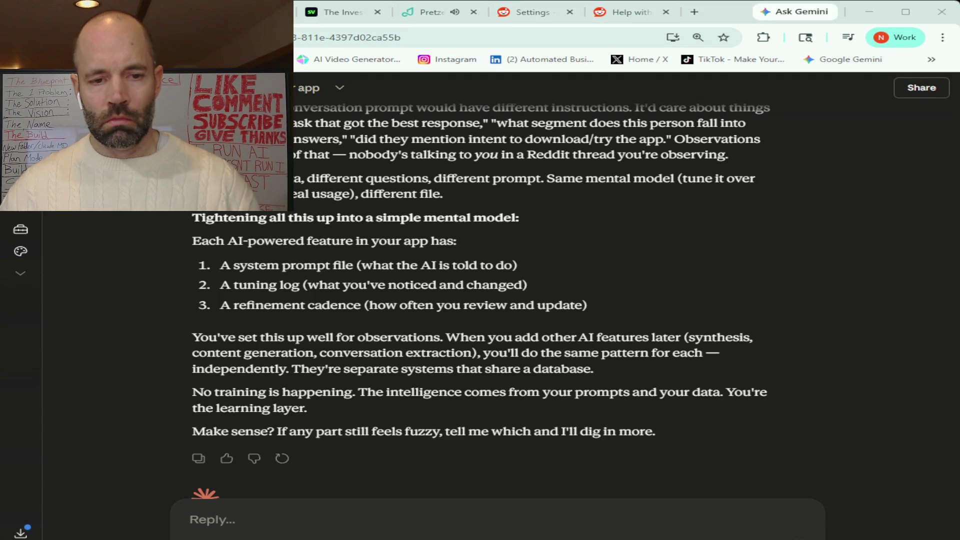
{"action": "scroll", "coordinate": [480, 274], "scroll_direction": "down", "scroll_amount": 1}
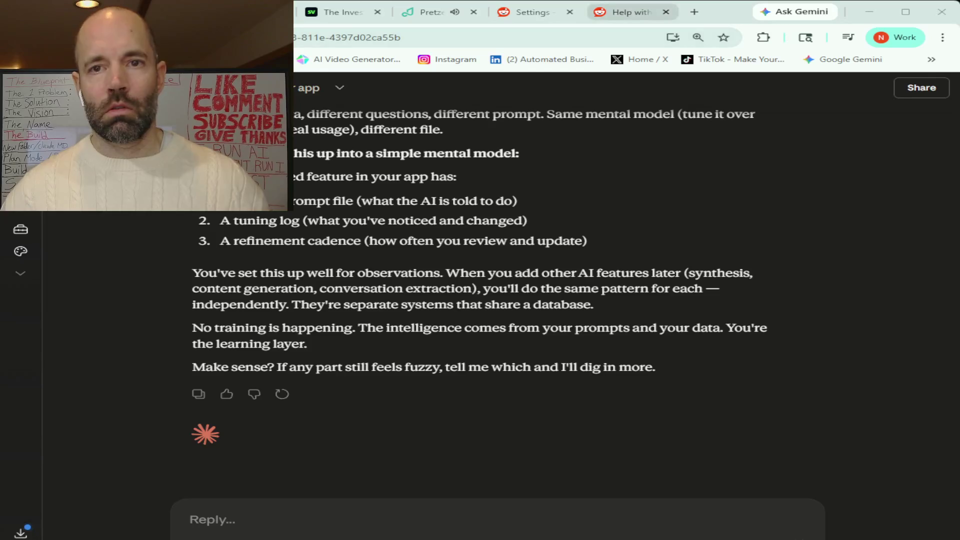
- Go to Reddit and scroll r/personalfinance down to the '25y Looking for safe ways…' post
{"action": "left_click", "coordinate": [619, 12]}
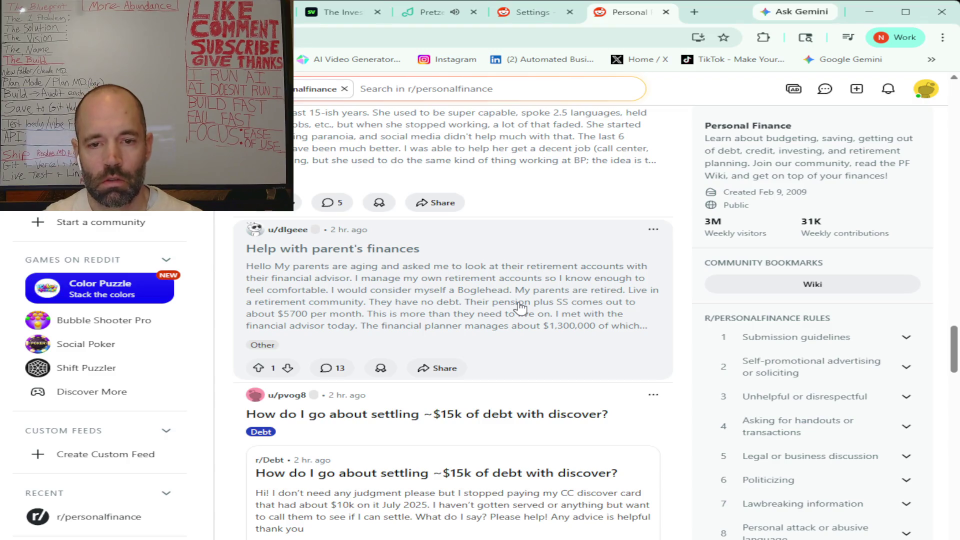
{"action": "scroll", "coordinate": [522, 307], "scroll_direction": "down", "scroll_amount": 3}
{"action": "scroll", "coordinate": [529, 308], "scroll_direction": "down", "scroll_amount": 4}
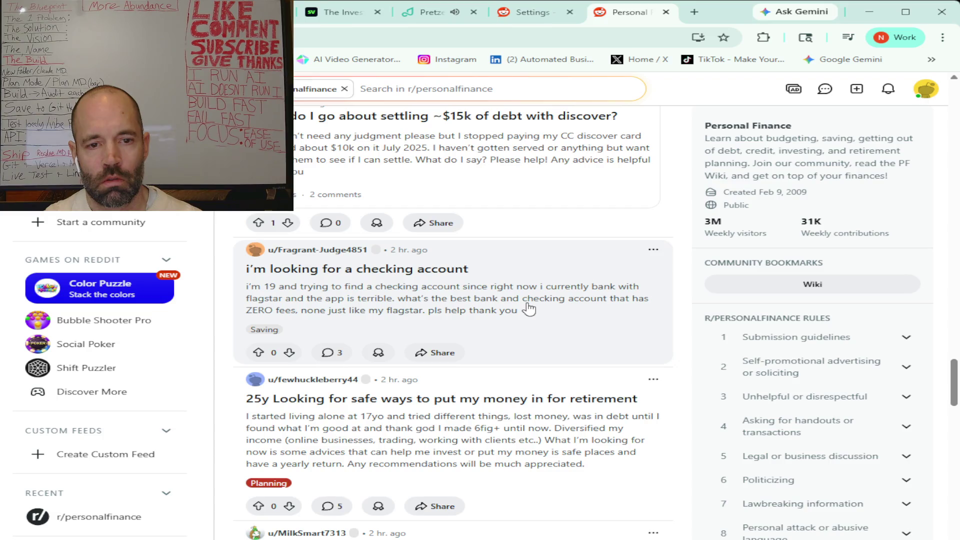
{"action": "scroll", "coordinate": [527, 307], "scroll_direction": "down", "scroll_amount": 1}
{"action": "scroll", "coordinate": [421, 302], "scroll_direction": "down", "scroll_amount": 2}
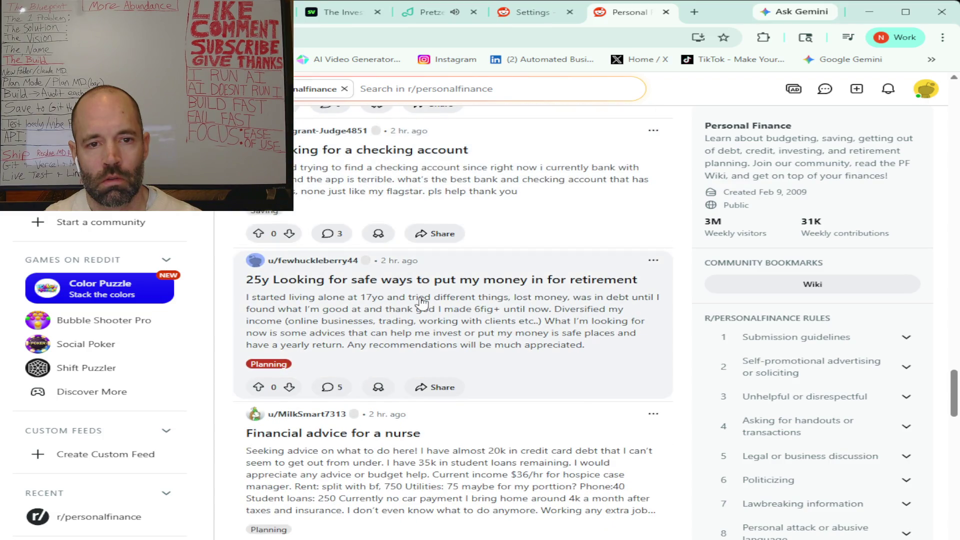
- Open the 25y retirement post and select its body and comments for copying into Claude
{"action": "left_click", "coordinate": [421, 302]}
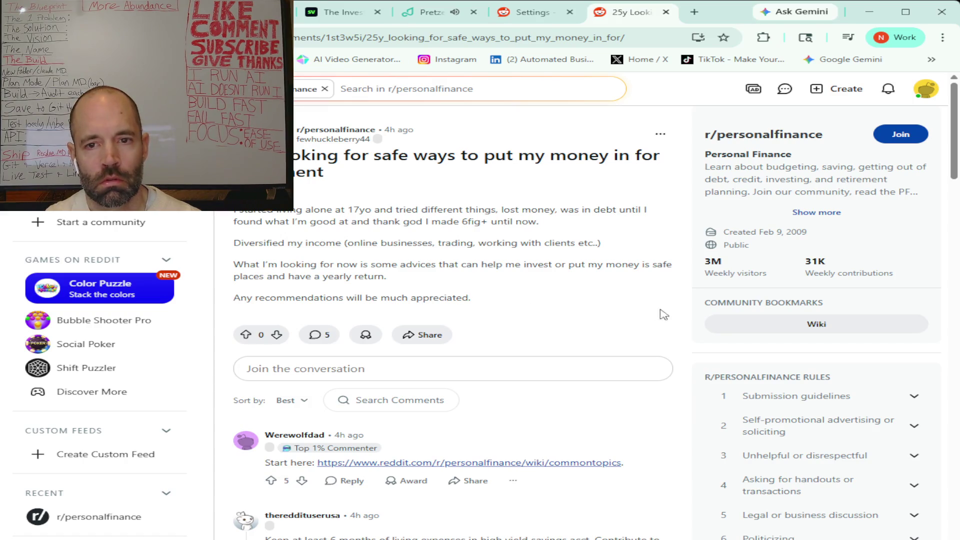
{"action": "scroll", "coordinate": [676, 284], "scroll_direction": "down", "scroll_amount": 3}
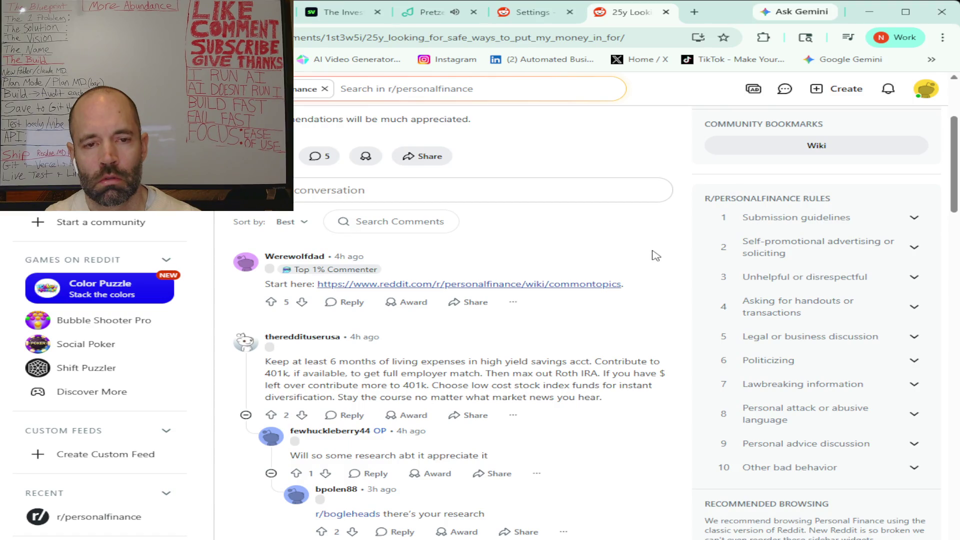
{"action": "scroll", "coordinate": [656, 255], "scroll_direction": "down", "scroll_amount": 1}
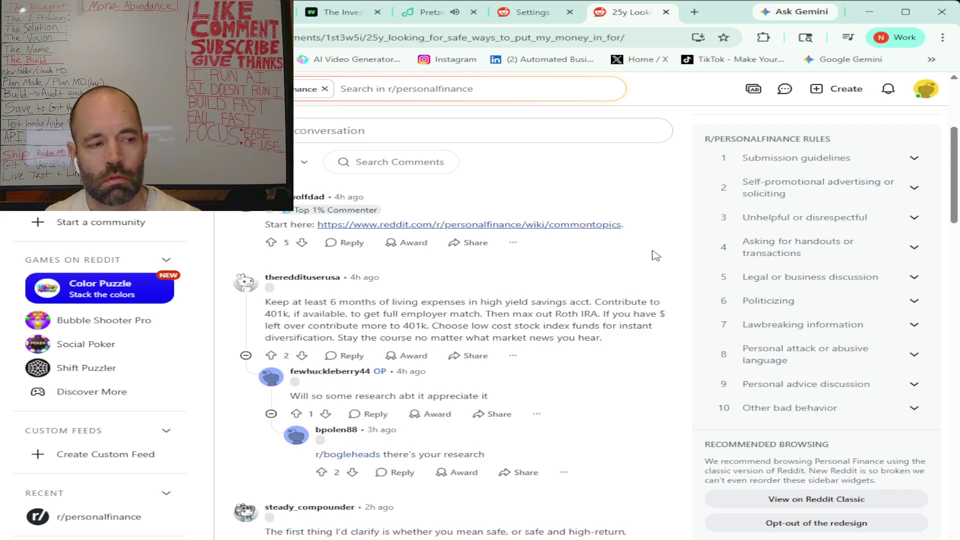
{"action": "scroll", "coordinate": [656, 256], "scroll_direction": "down", "scroll_amount": 1}
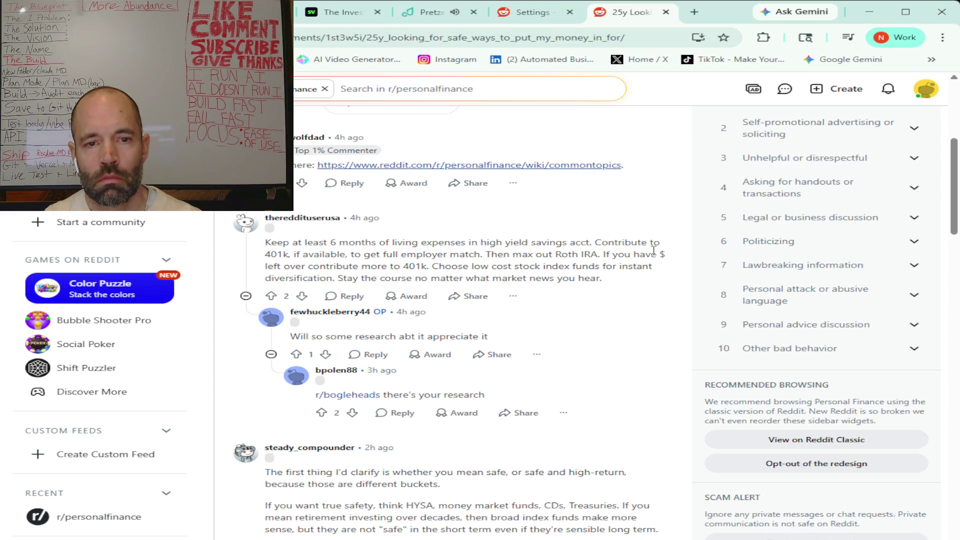
{"action": "scroll", "coordinate": [654, 252], "scroll_direction": "down", "scroll_amount": 3}
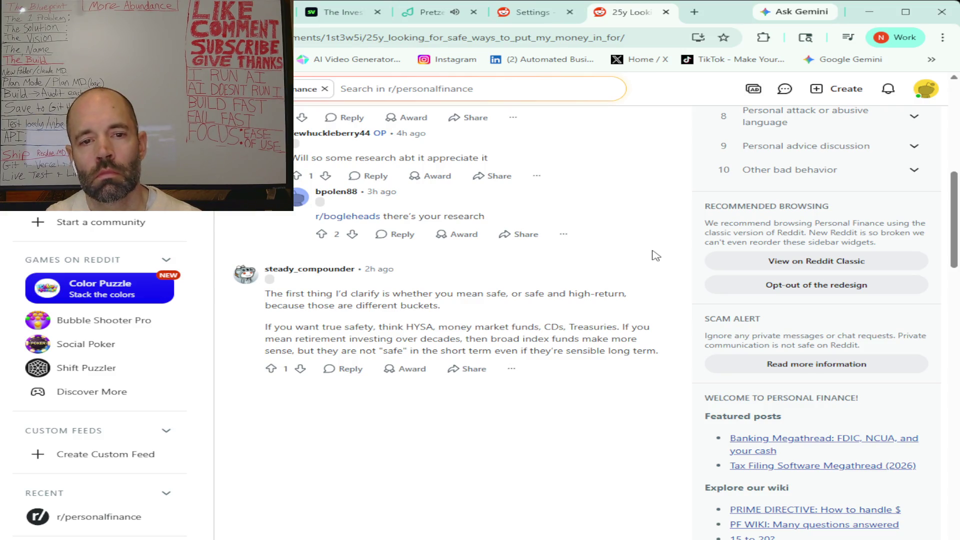
{"action": "scroll", "coordinate": [655, 255], "scroll_direction": "up", "scroll_amount": 10}
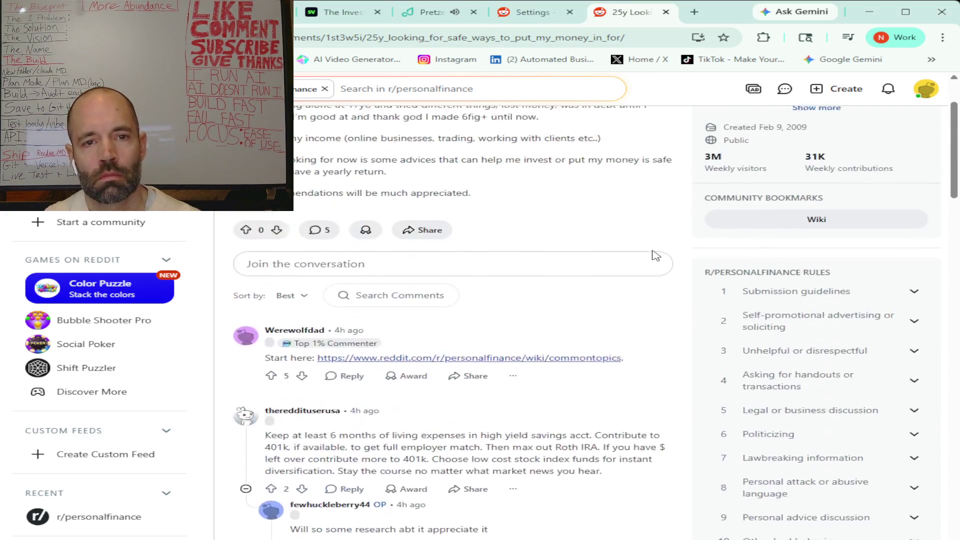
{"action": "scroll", "coordinate": [655, 255], "scroll_direction": "down", "scroll_amount": 10}
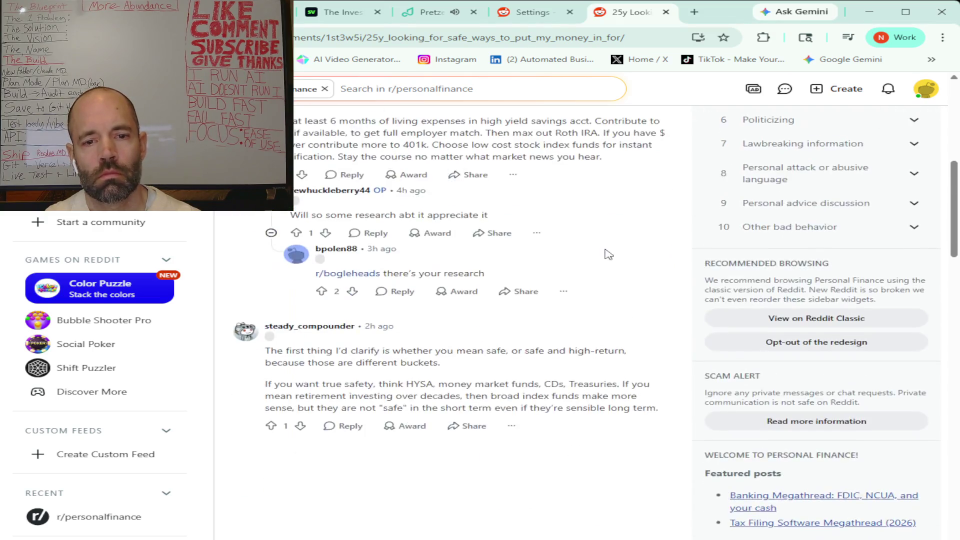
{"action": "mouse_move", "coordinate": [665, 293]}
{"action": "left_mouse_down"}
{"action": "mouse_move", "coordinate": [270, 231]}
{"action": "mouse_move", "coordinate": [320, 93]}
{"action": "mouse_move", "coordinate": [320, 103]}
{"action": "mouse_move", "coordinate": [300, 100]}
{"action": "mouse_move", "coordinate": [279, 215]}
{"action": "mouse_move", "coordinate": [285, 156]}
{"action": "left_mouse_up"}
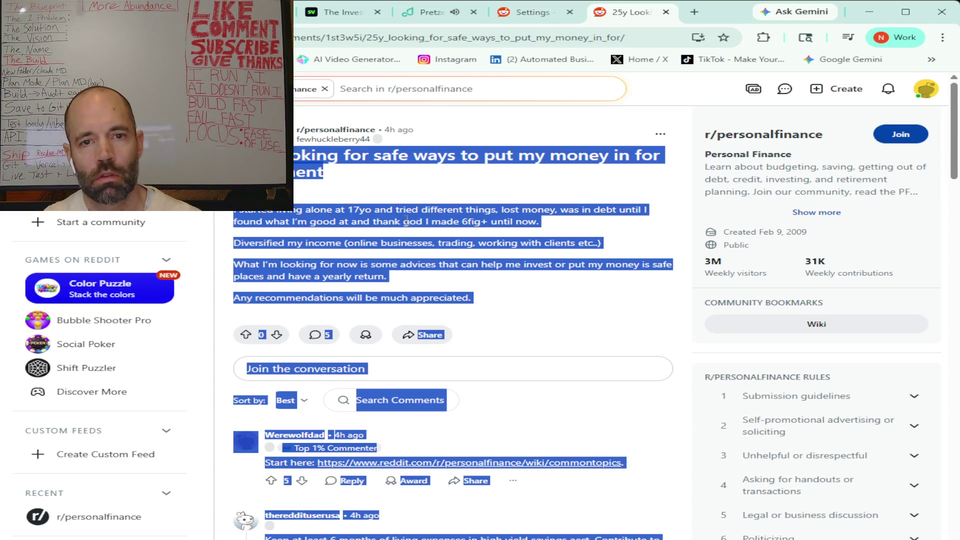
{"action": "key", "text": "ctrl+1"}
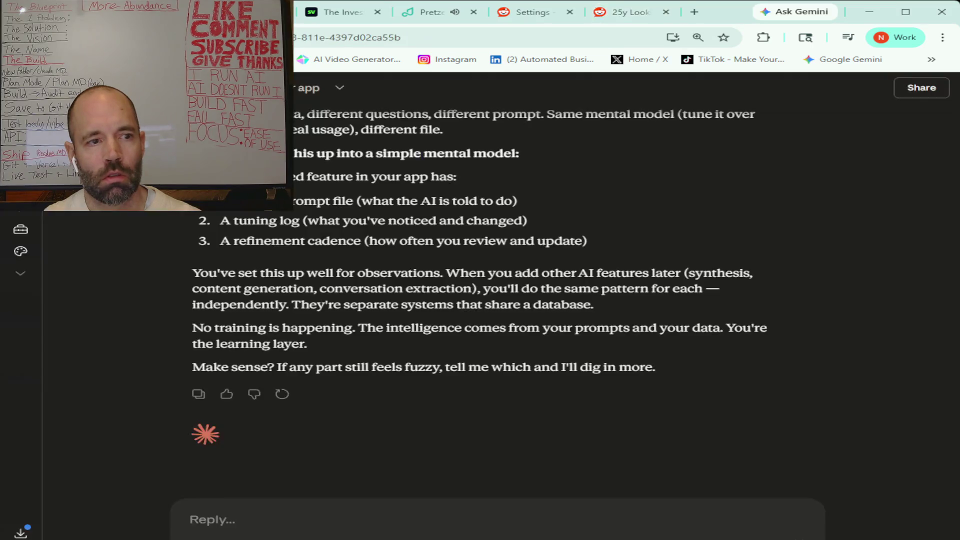
- Send Claude a note introducing the new find, with the 25y retirement post pasted in
{"action": "left_click", "coordinate": [295, 518]}
{"action": "type", "text": "that helps me understand things"}
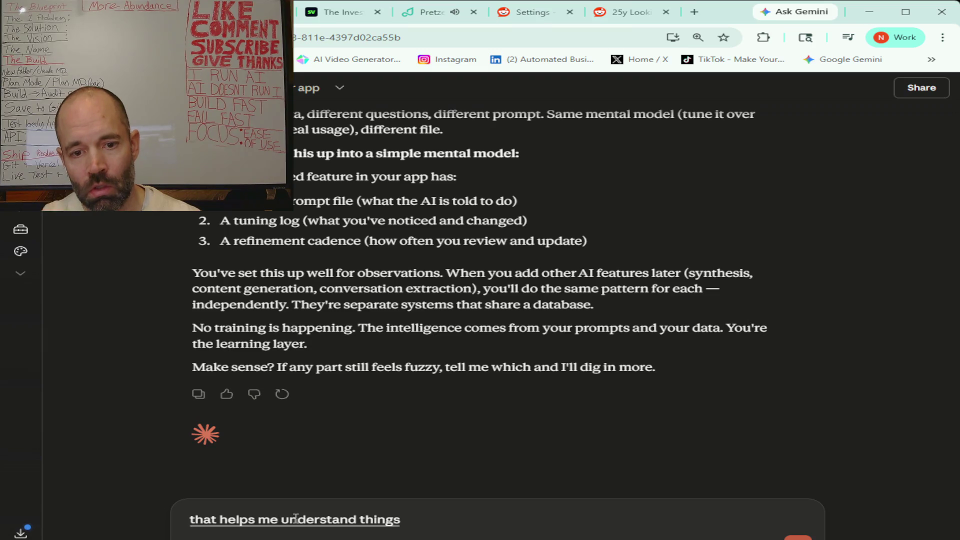
{"action": "type", "text": " a lot better thank you so"}
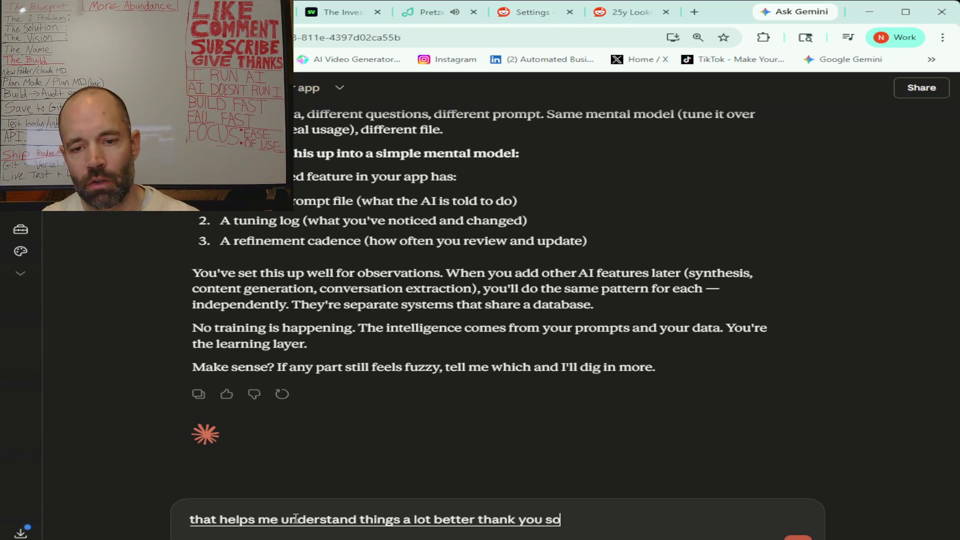
{"action": "type", "text": " basically I found a new chat i'm gonna paste it here let me know what you think"}
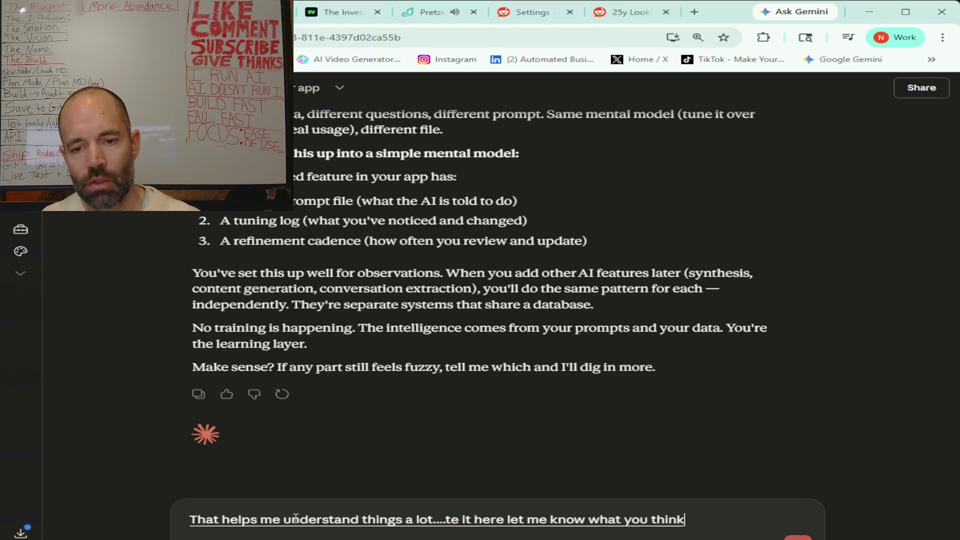
{"action": "type", "text": " seems like it's definitely my target market"}
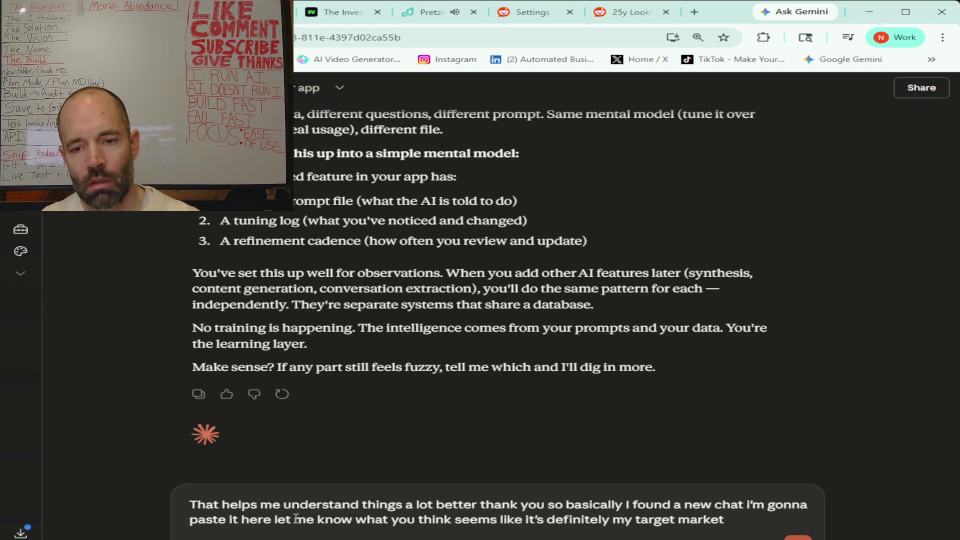
{"action": "type", "text": " but i'm just thinking maybe"}
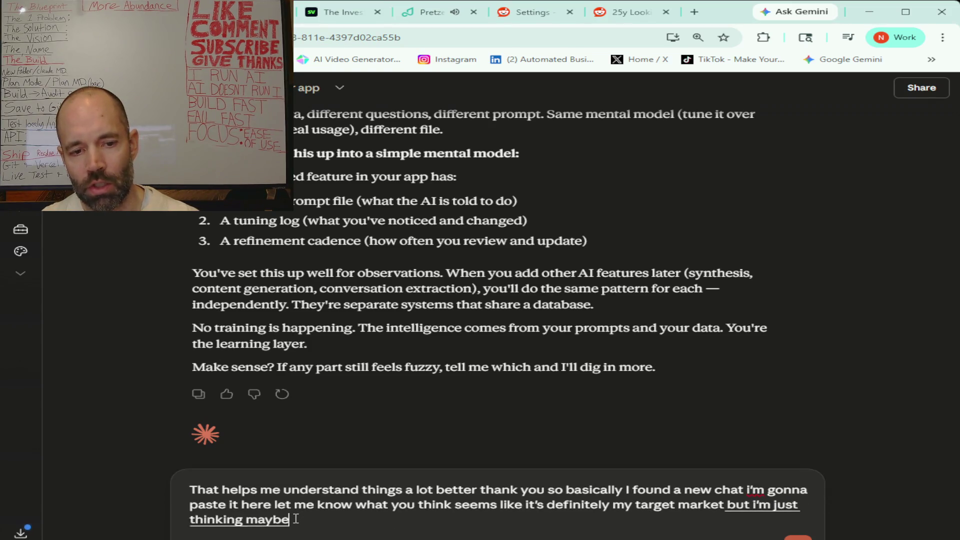
{"action": "type", "text": " this conversation is like too short like"}
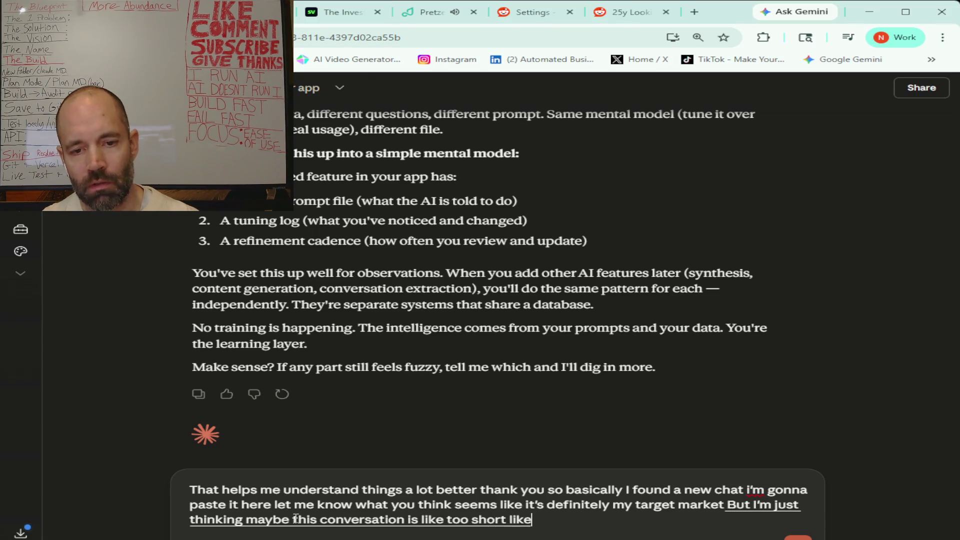
{"action": "type", "text": " there's not enough information here"}
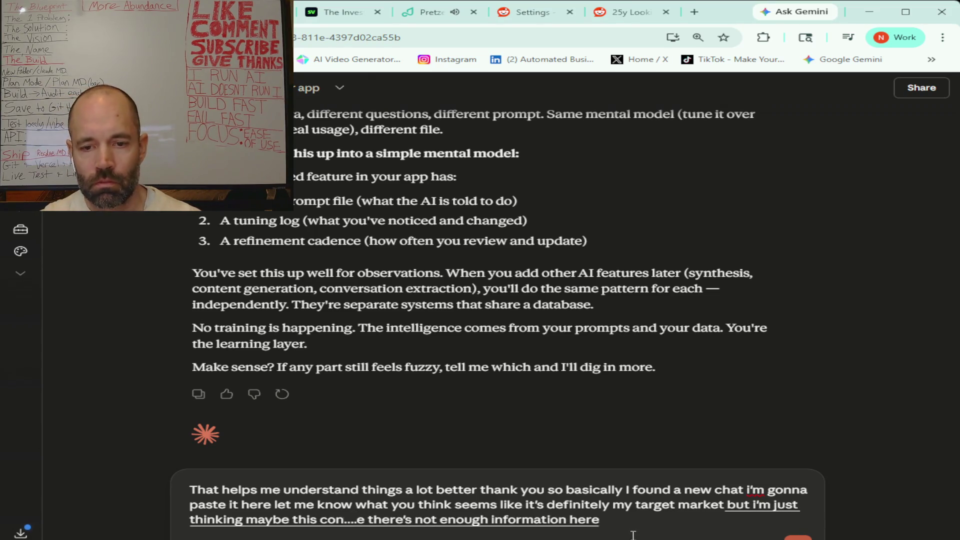
{"action": "type", "text": ":"}
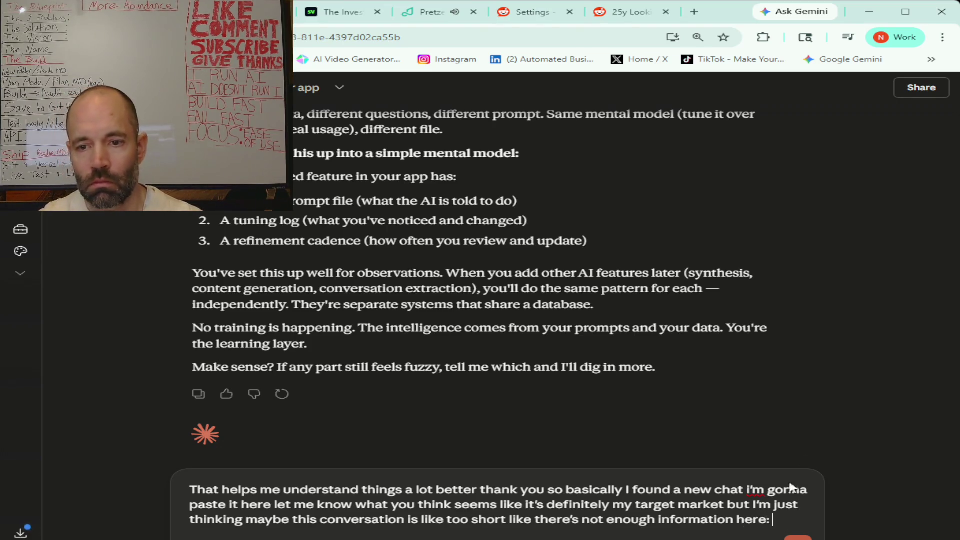
{"action": "key", "text": "ctrl+v"}
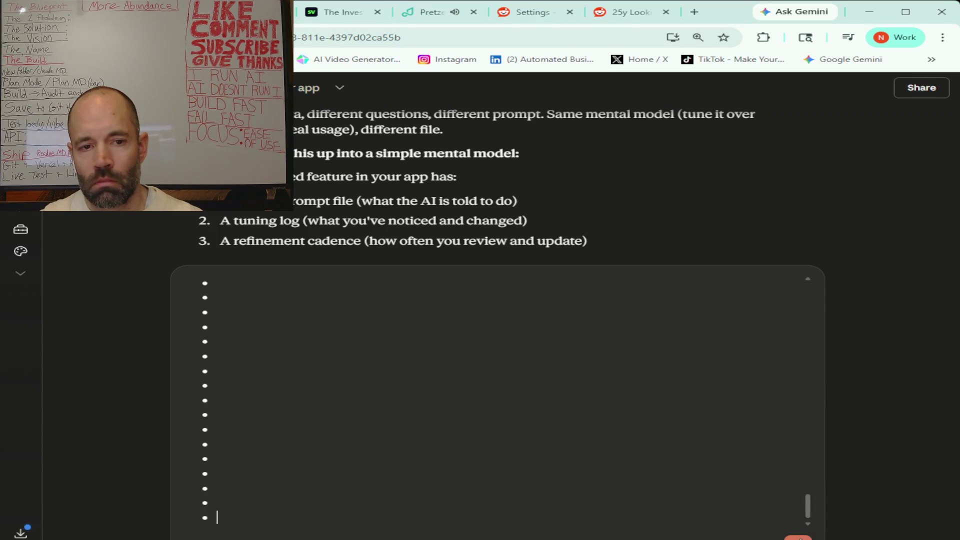
{"action": "key", "text": "Return"}
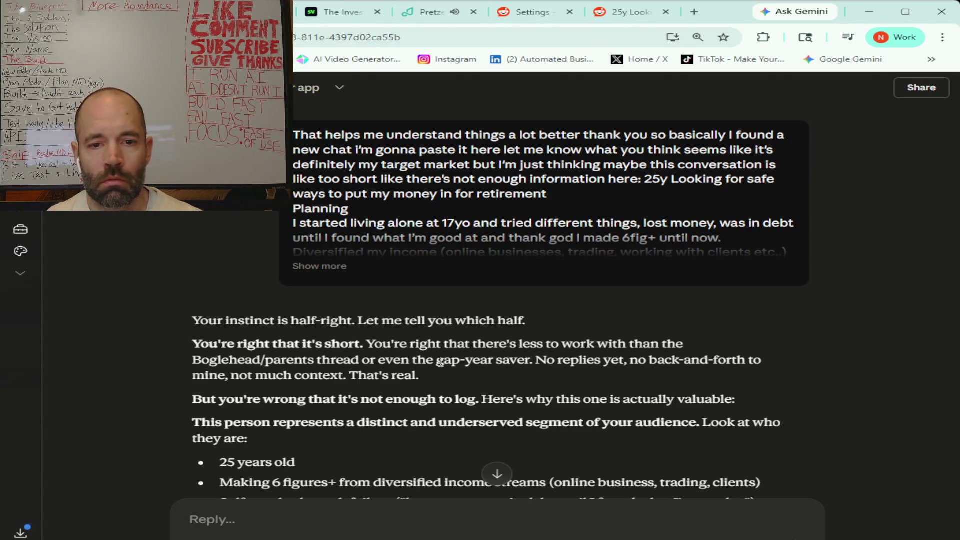
{"action": "scroll", "coordinate": [418, 332], "scroll_direction": "down", "scroll_amount": 4}
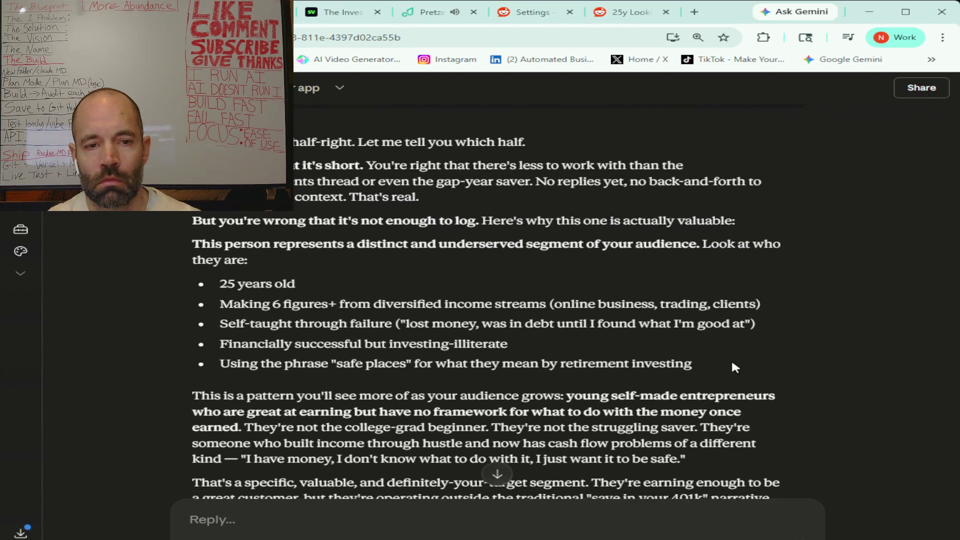
{"action": "scroll", "coordinate": [814, 362], "scroll_direction": "down", "scroll_amount": 1}
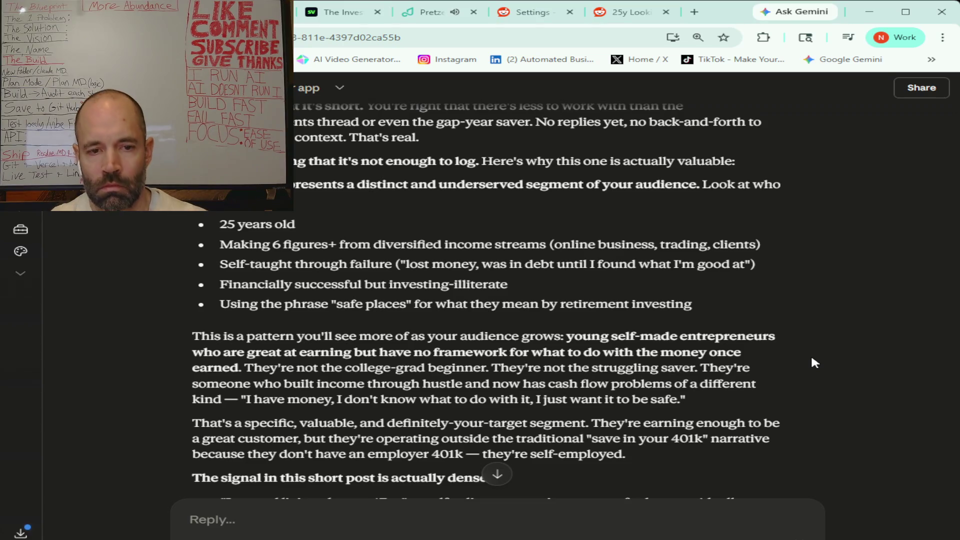
{"action": "scroll", "coordinate": [451, 279], "scroll_direction": "down", "scroll_amount": 2}
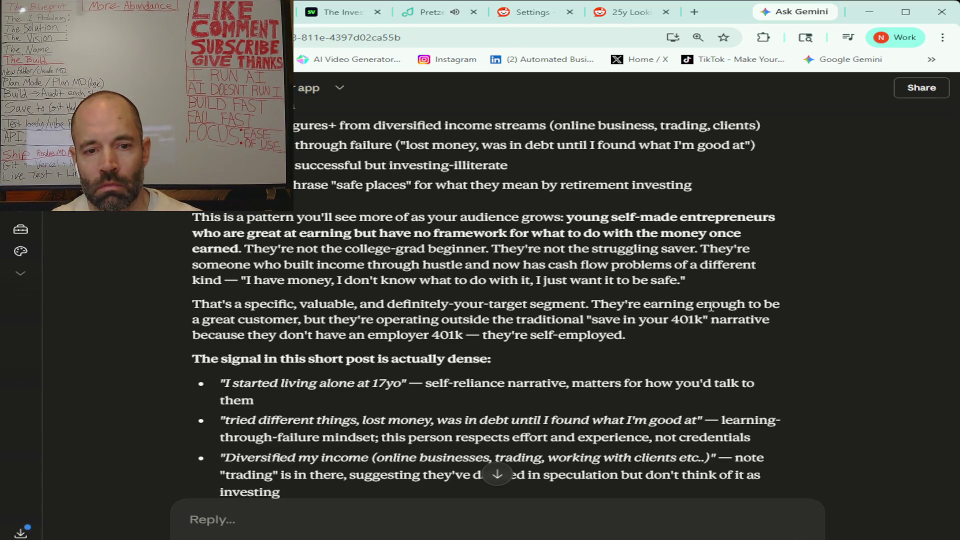
{"action": "scroll", "coordinate": [710, 306], "scroll_direction": "down", "scroll_amount": 1}
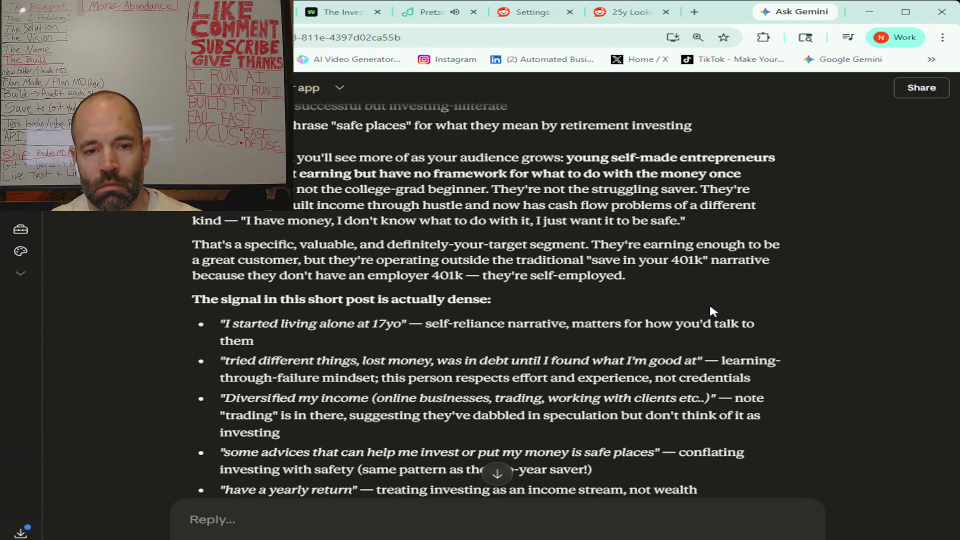
{"action": "scroll", "coordinate": [710, 307], "scroll_direction": "down", "scroll_amount": 2}
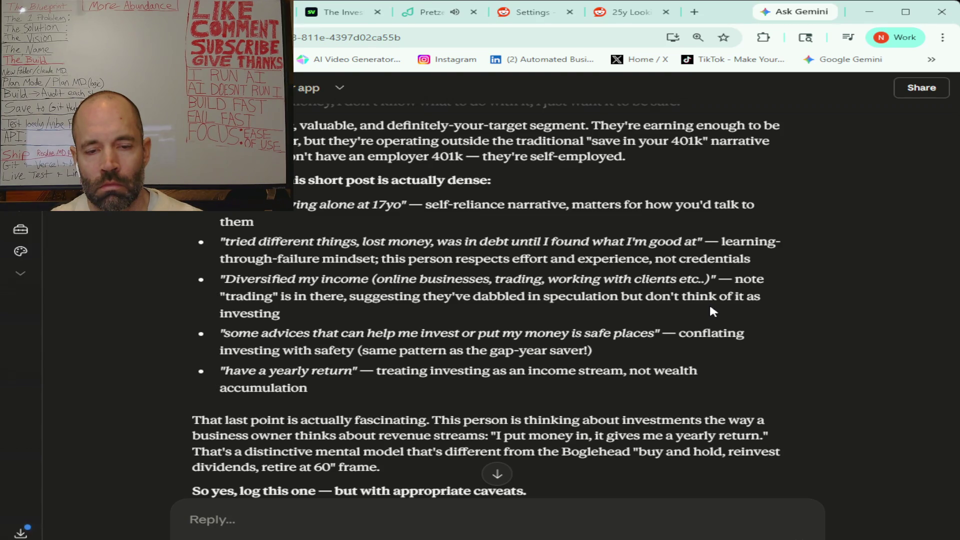
{"action": "scroll", "coordinate": [710, 307], "scroll_direction": "down", "scroll_amount": 1}
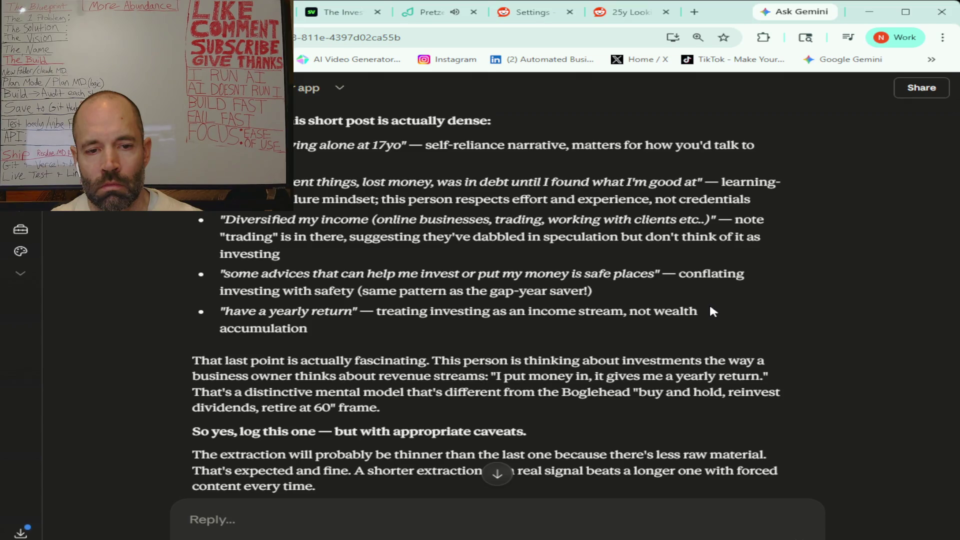
{"action": "scroll", "coordinate": [712, 311], "scroll_direction": "down", "scroll_amount": 3}
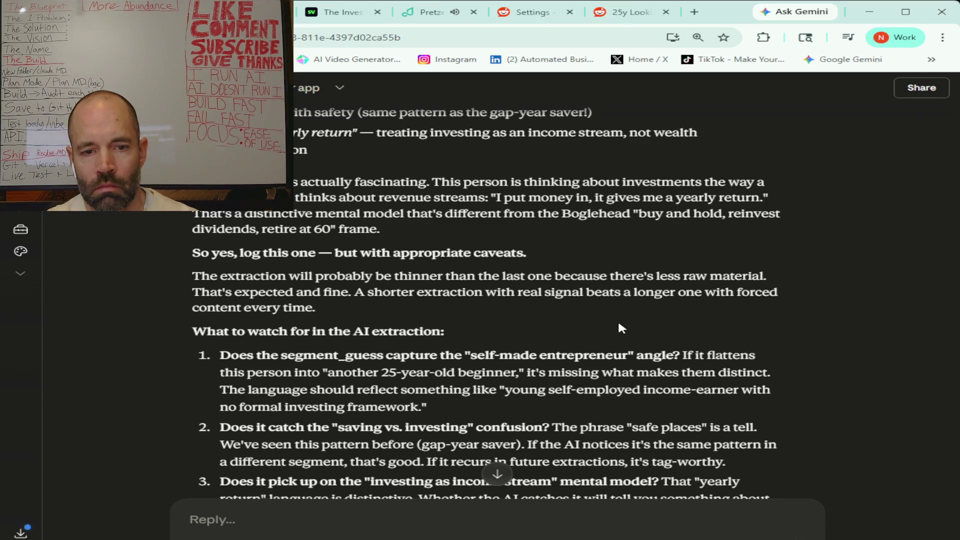
{"action": "scroll", "coordinate": [618, 320], "scroll_direction": "down", "scroll_amount": 3}
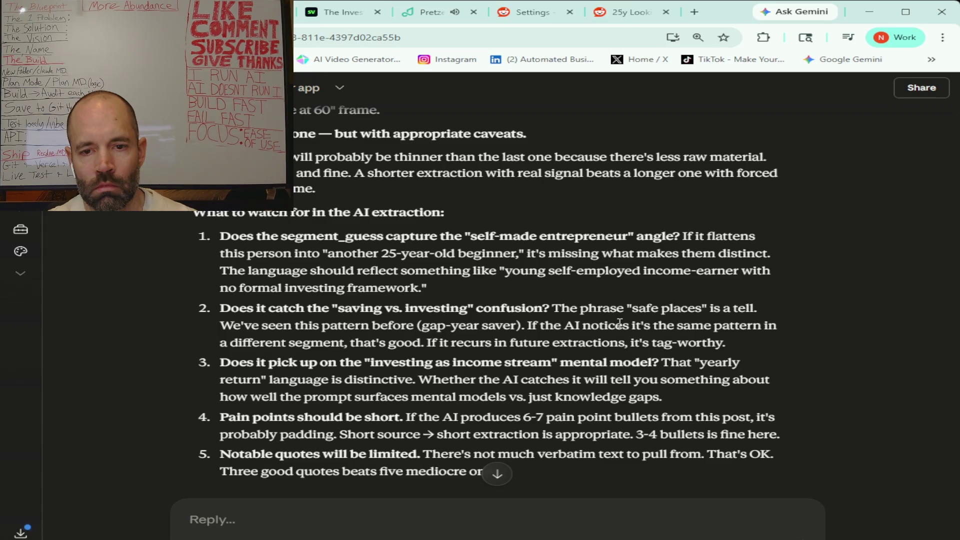
{"action": "scroll", "coordinate": [619, 323], "scroll_direction": "down", "scroll_amount": 1}
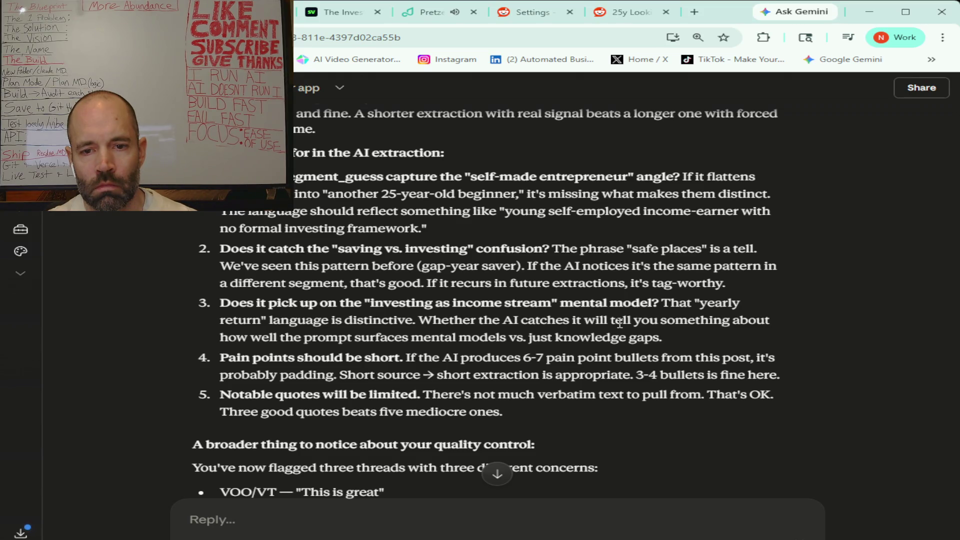
{"action": "scroll", "coordinate": [619, 323], "scroll_direction": "down", "scroll_amount": 1}
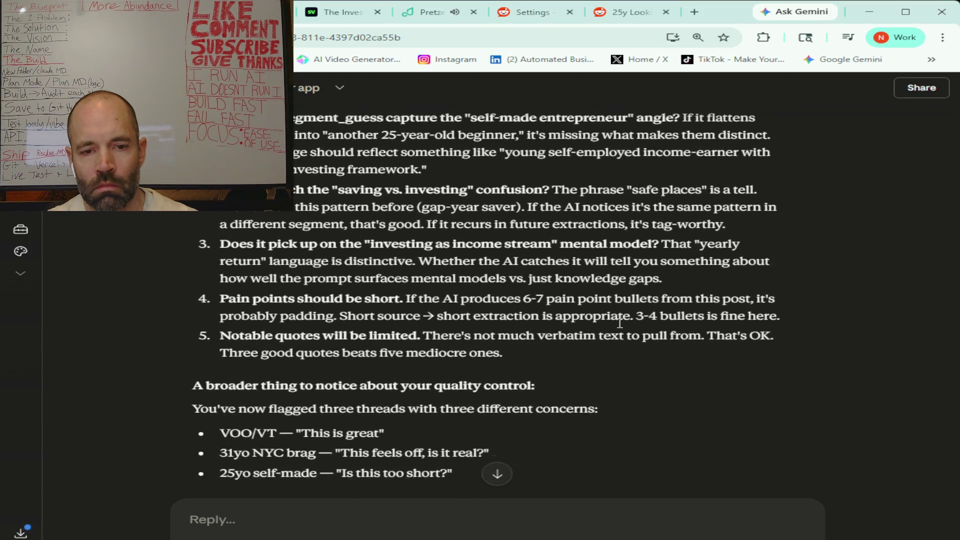
{"action": "scroll", "coordinate": [619, 327], "scroll_direction": "down", "scroll_amount": 1}
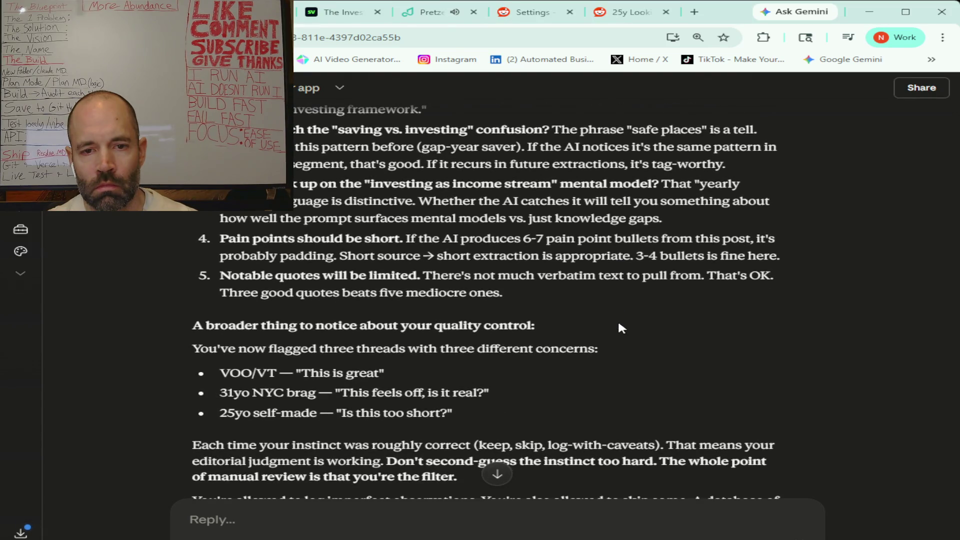
{"action": "scroll", "coordinate": [621, 327], "scroll_direction": "down", "scroll_amount": 1}
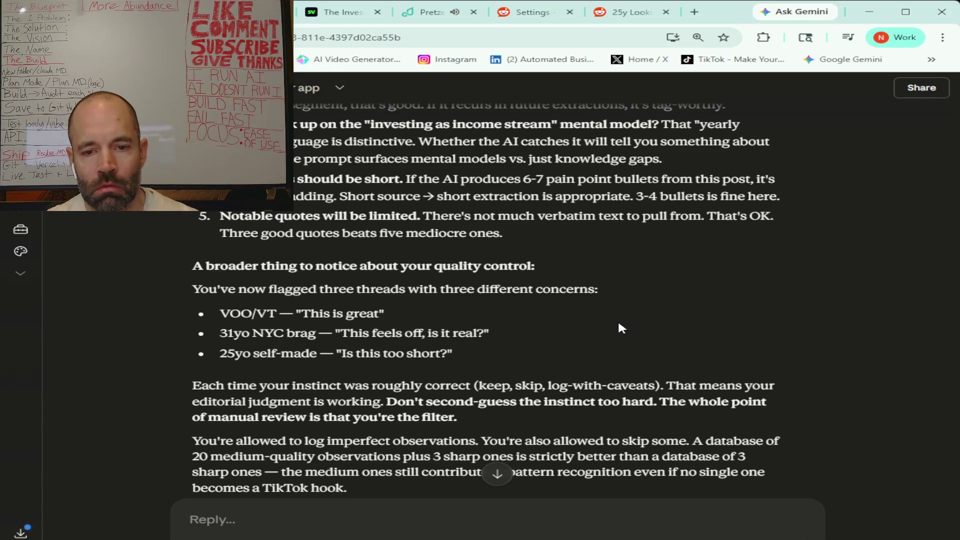
{"action": "scroll", "coordinate": [621, 327], "scroll_direction": "down", "scroll_amount": 3}
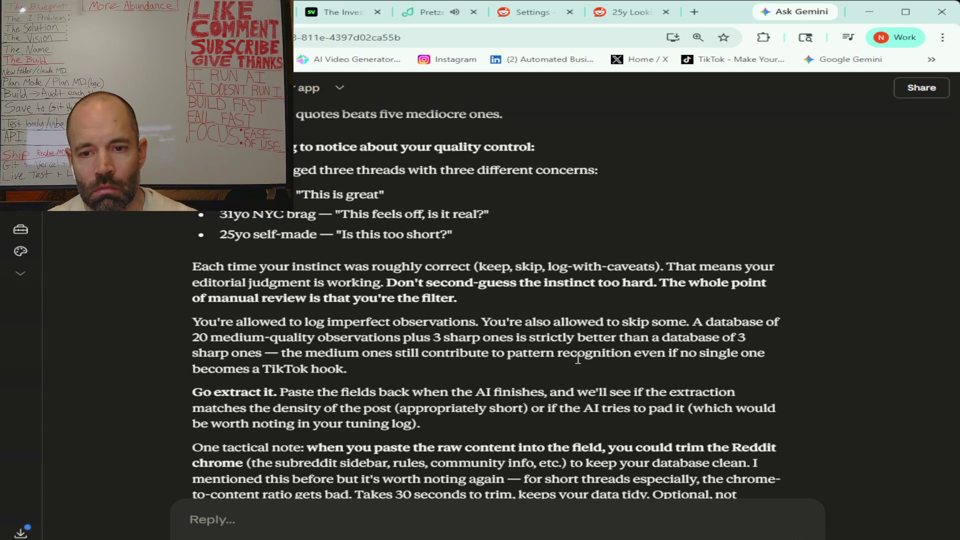
{"action": "scroll", "coordinate": [577, 357], "scroll_direction": "down", "scroll_amount": 3}
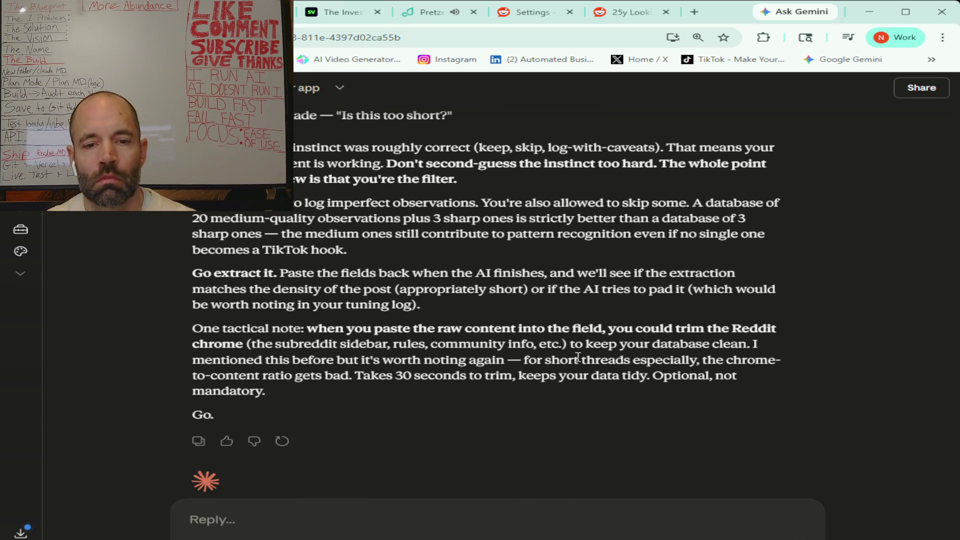
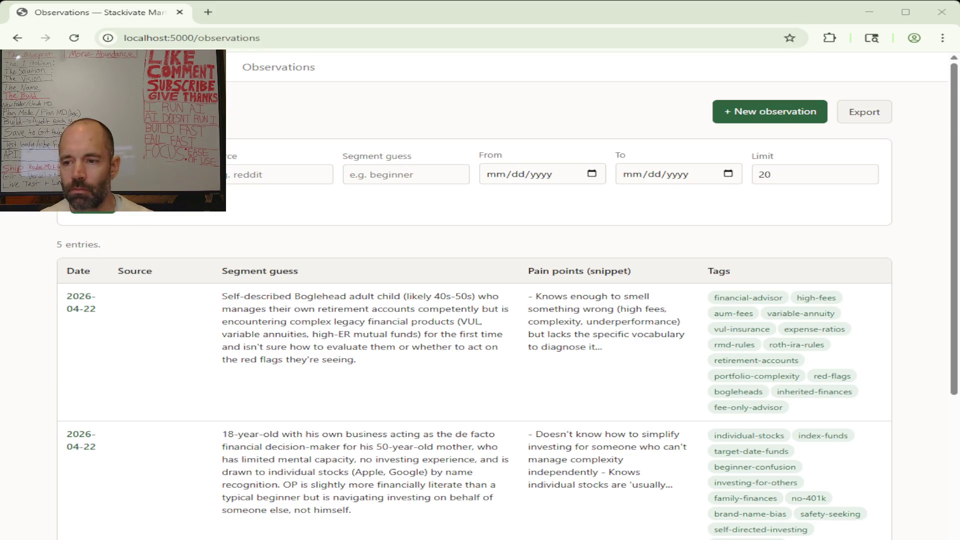
- Start a new observation with the Reddit thread on safe retirement investing pasted as raw content
{"action": "scroll", "coordinate": [474, 300], "scroll_direction": "down", "scroll_amount": 5}
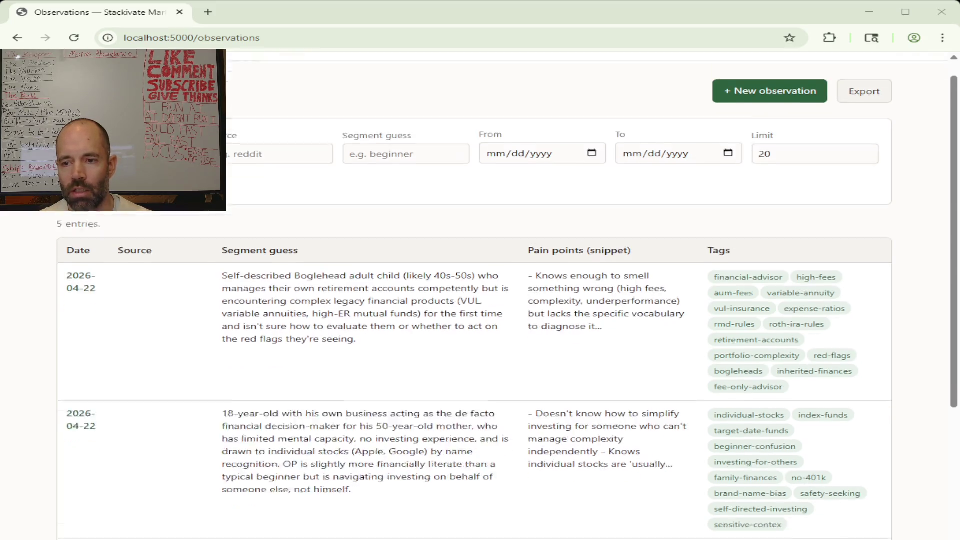
{"action": "scroll", "coordinate": [474, 300], "scroll_direction": "up", "scroll_amount": 5}
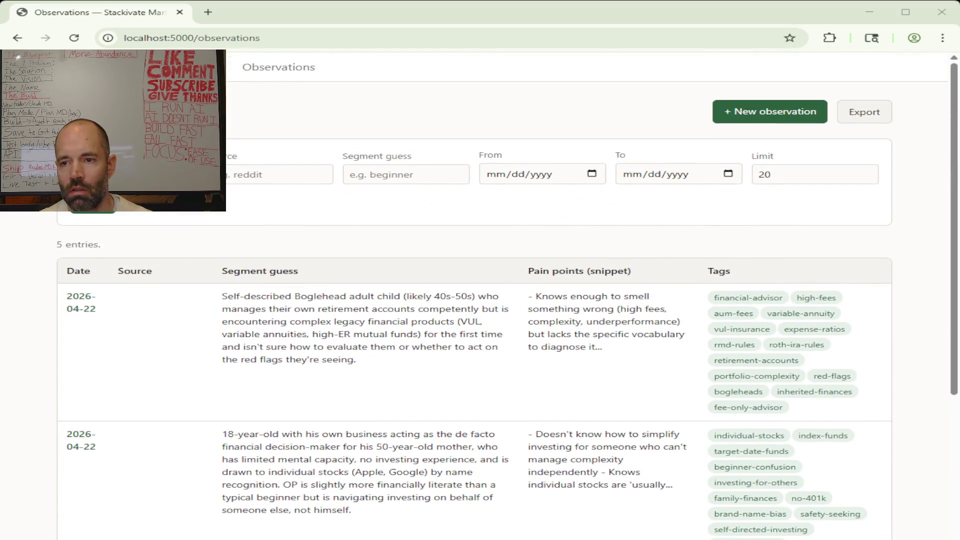
{"action": "scroll", "coordinate": [473, 300], "scroll_direction": "down", "scroll_amount": 5}
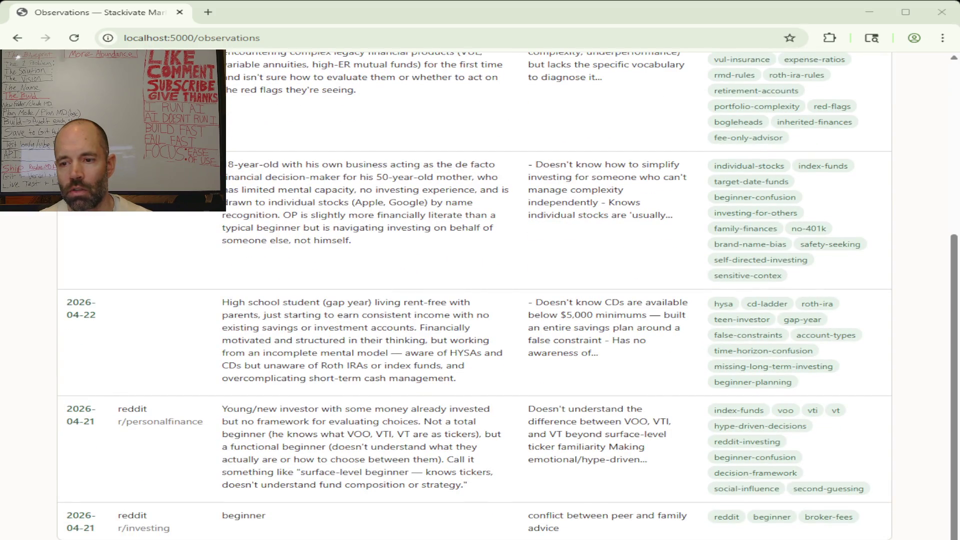
{"action": "scroll", "coordinate": [473, 300], "scroll_direction": "up", "scroll_amount": 5}
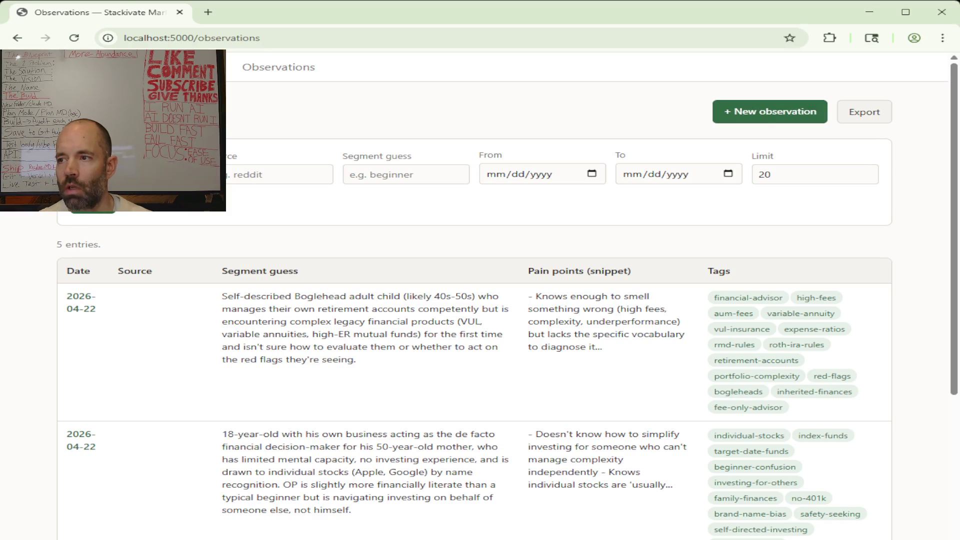
{"action": "left_click", "coordinate": [755, 119]}
{"action": "left_click", "coordinate": [93, 412]}
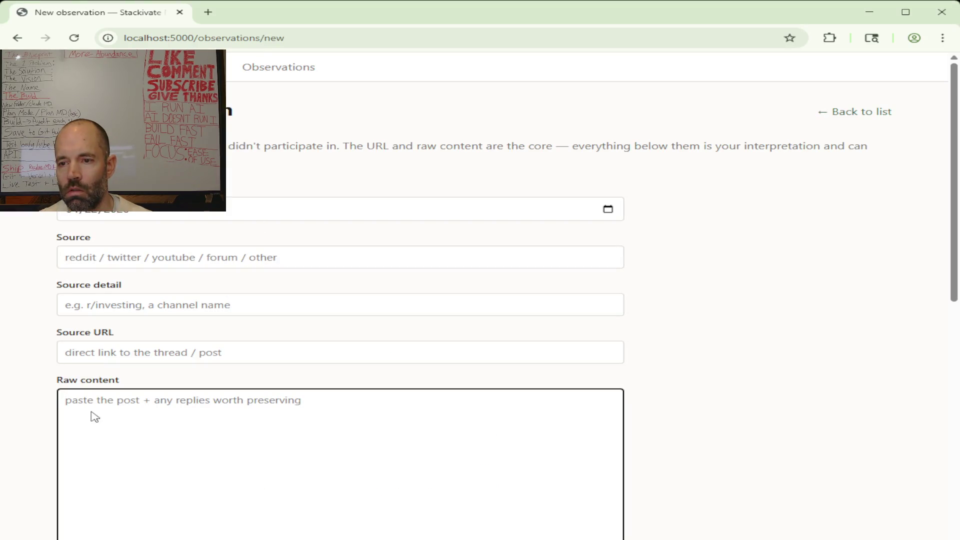
{"action": "key", "text": "ctrl+v"}
- Run Extract with AI to pre-fill the segment guess and pain points from the thread
{"action": "scroll", "coordinate": [185, 463], "scroll_direction": "up", "scroll_amount": 15}
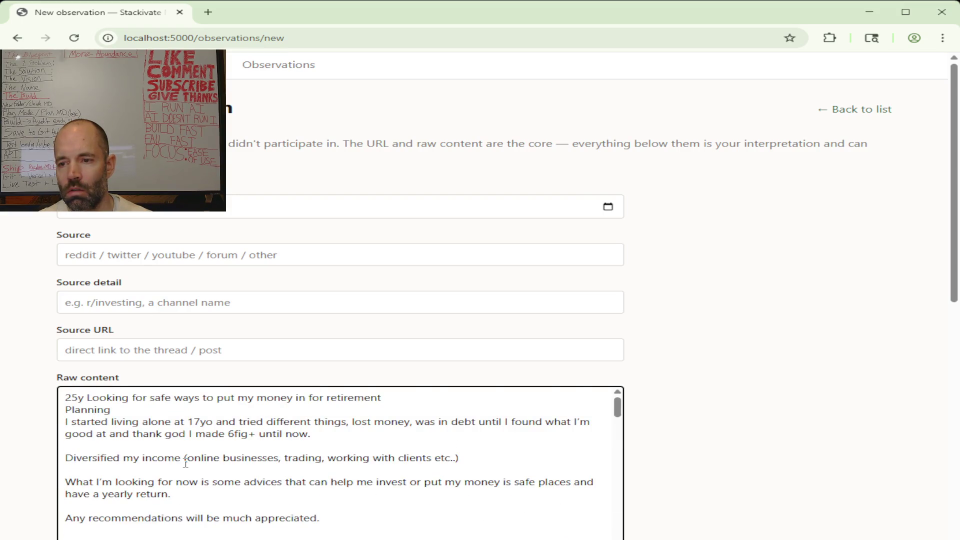
{"action": "scroll", "coordinate": [186, 464], "scroll_direction": "down", "scroll_amount": 15}
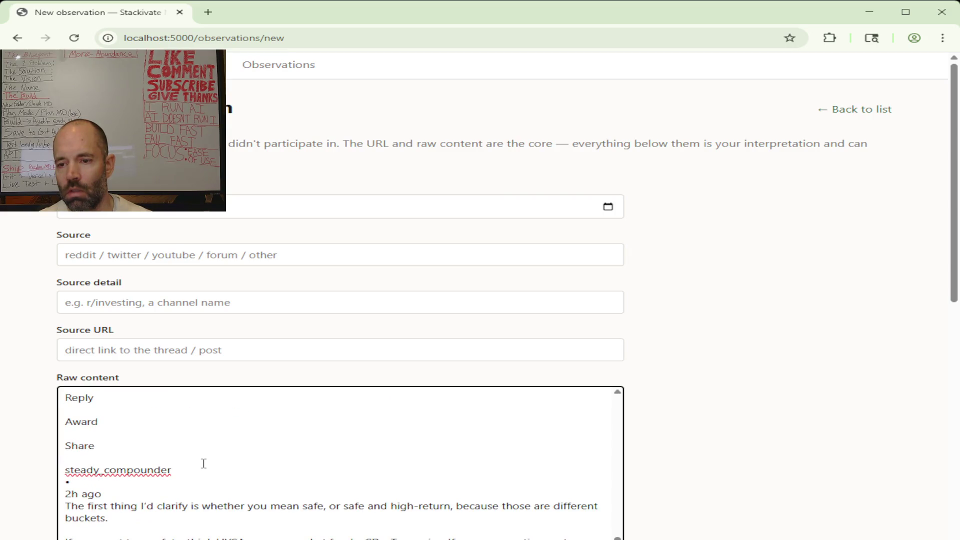
{"action": "scroll", "coordinate": [23, 425], "scroll_direction": "down", "scroll_amount": 5}
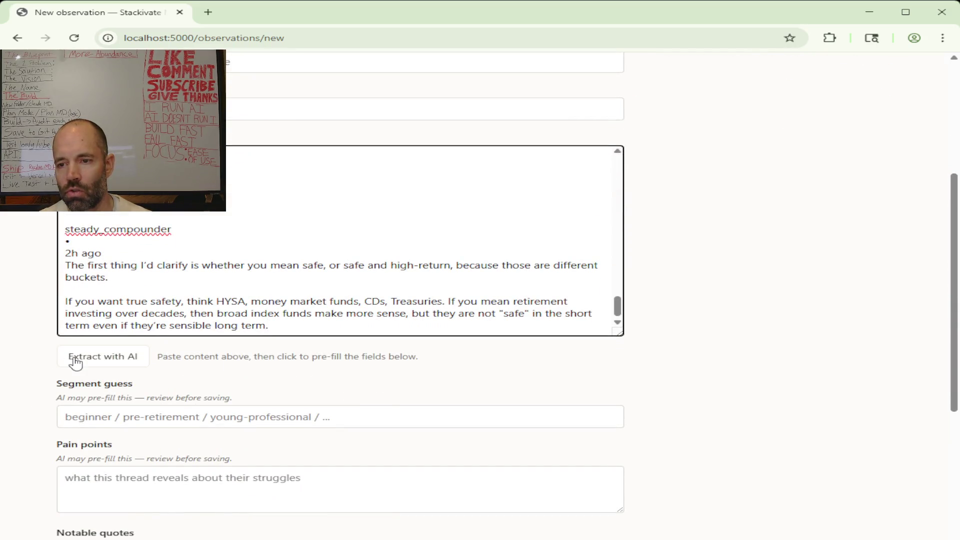
{"action": "left_click", "coordinate": [96, 357]}
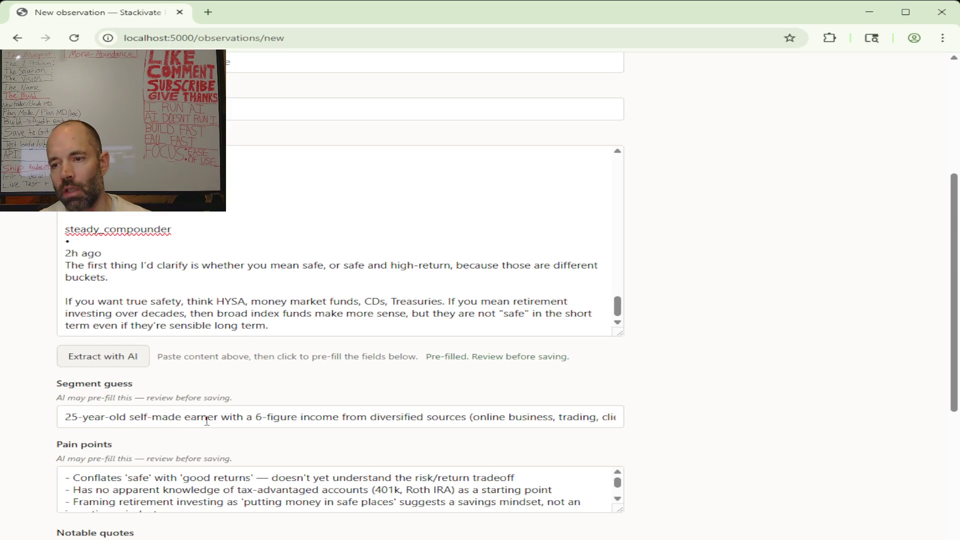
{"action": "left_click", "coordinate": [567, 418]}
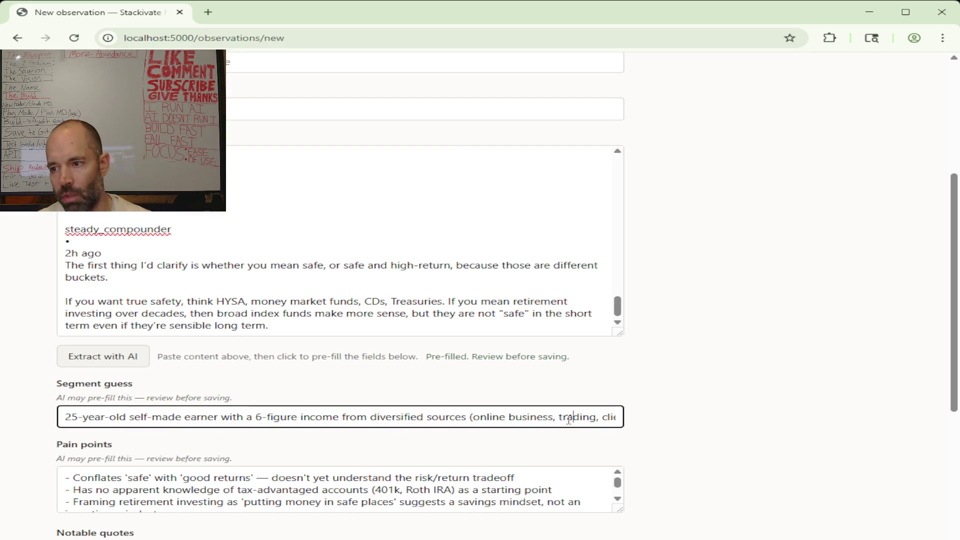
{"action": "key", "text": "Right"}
{"action": "key", "text": "Right"}
{"action": "key", "text": "Right"}
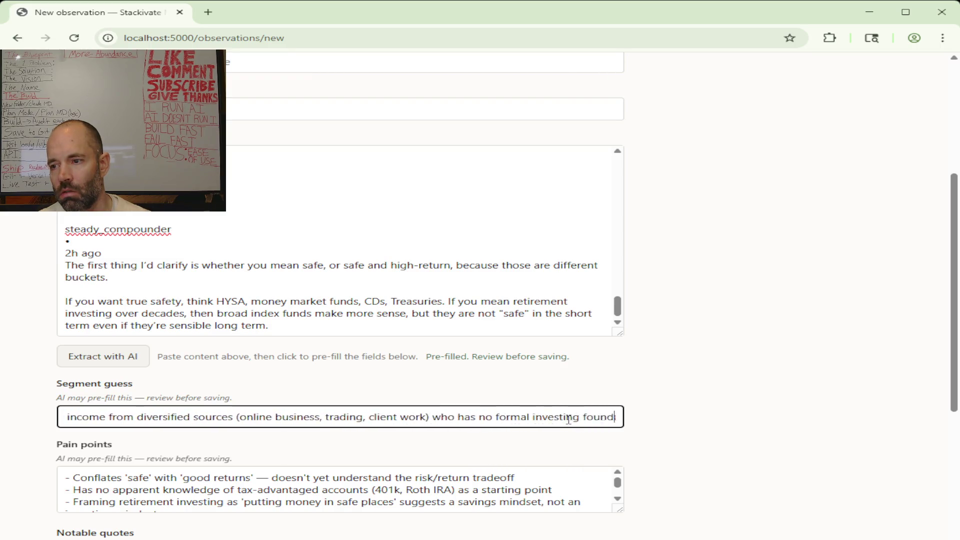
{"action": "key", "text": "Right"}
{"action": "key", "text": "Right"}
{"action": "key", "text": "Right"}
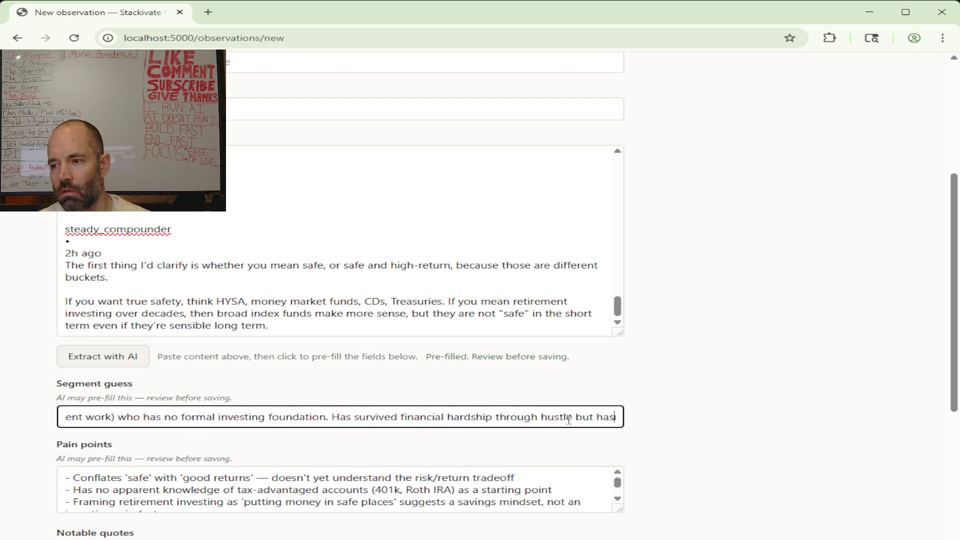
{"action": "key", "text": "Right"}
{"action": "key", "text": "Right"}
{"action": "key", "text": "Right"}
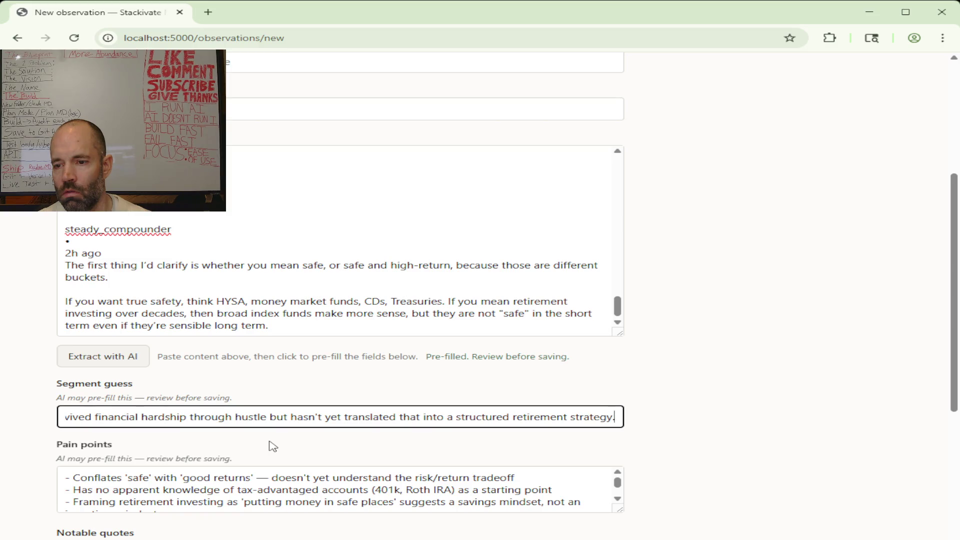
{"action": "scroll", "coordinate": [250, 495], "scroll_direction": "down", "scroll_amount": 1}
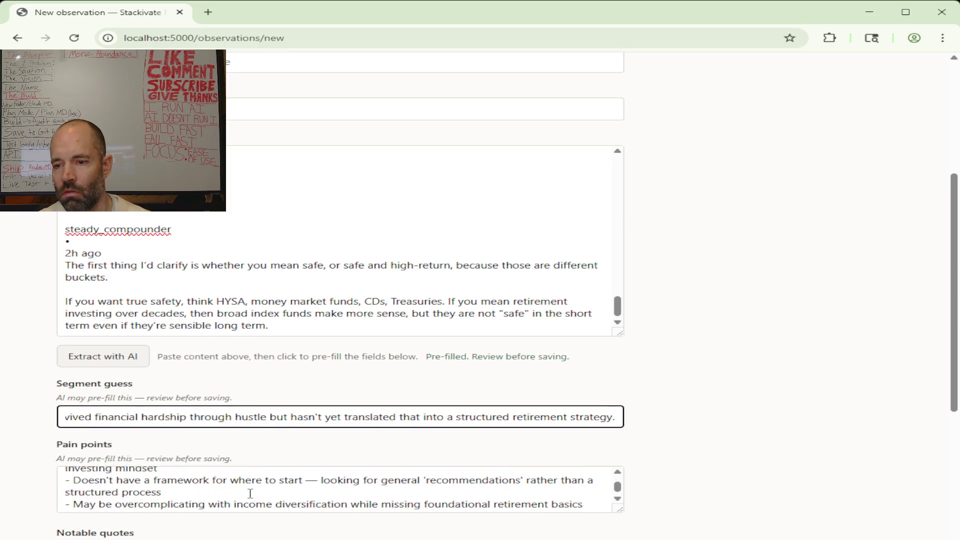
{"action": "scroll", "coordinate": [250, 494], "scroll_direction": "up", "scroll_amount": 1}
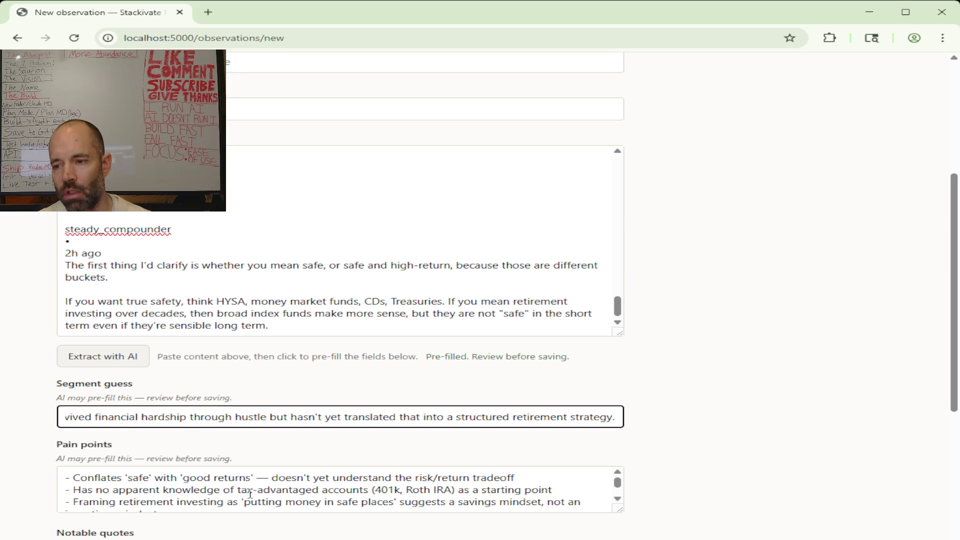
{"action": "scroll", "coordinate": [250, 495], "scroll_direction": "down", "scroll_amount": 1}
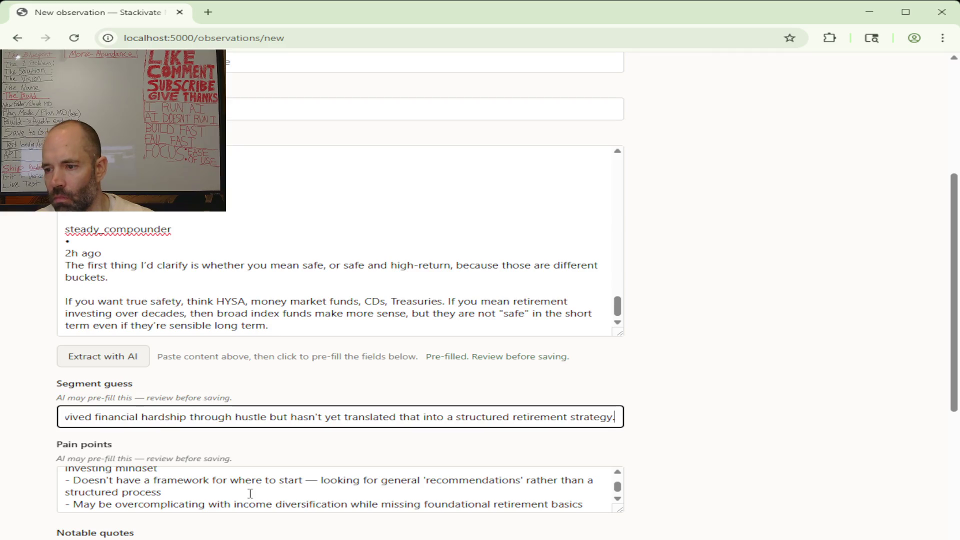
{"action": "scroll", "coordinate": [249, 493], "scroll_direction": "down", "scroll_amount": 1}
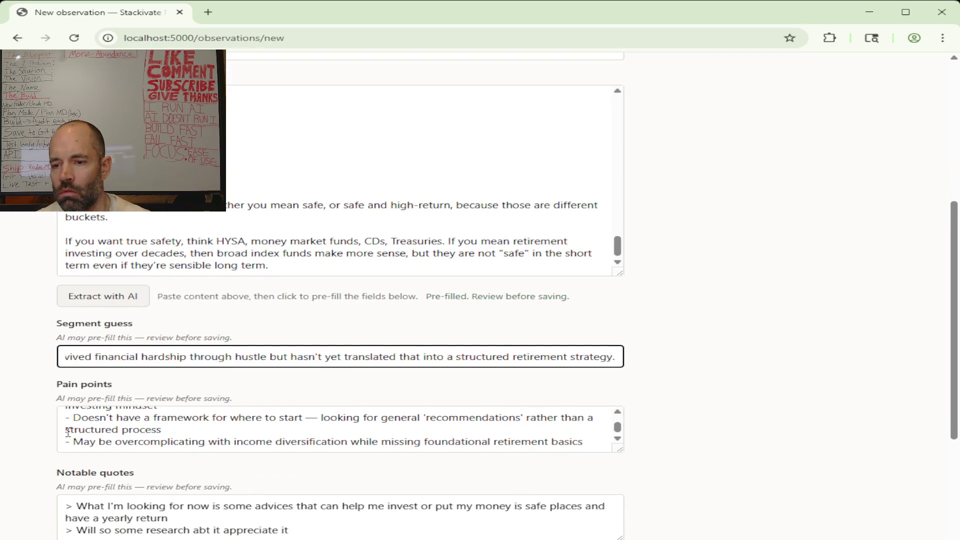
{"action": "scroll", "coordinate": [135, 456], "scroll_direction": "down", "scroll_amount": 1}
{"action": "scroll", "coordinate": [245, 462], "scroll_direction": "down", "scroll_amount": 1}
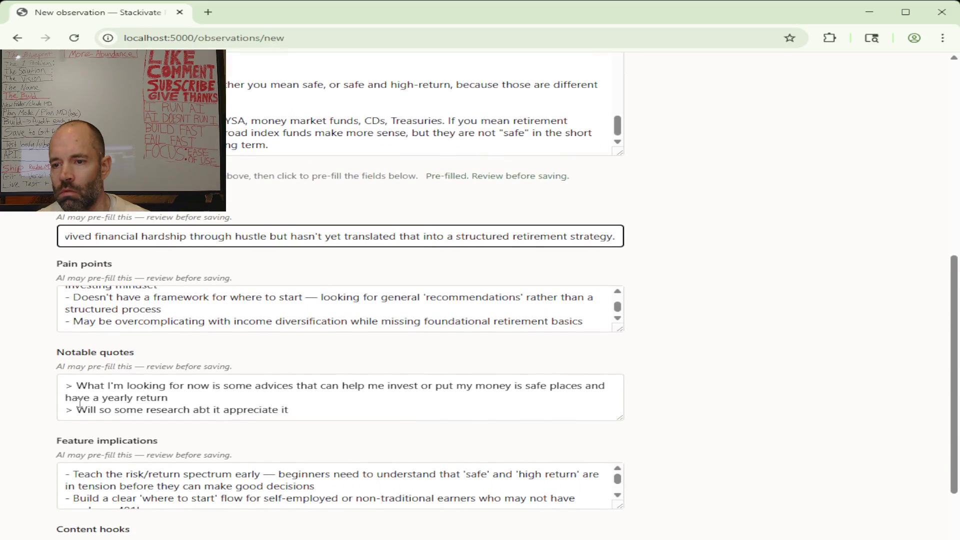
{"action": "scroll", "coordinate": [42, 364], "scroll_direction": "down", "scroll_amount": 2}
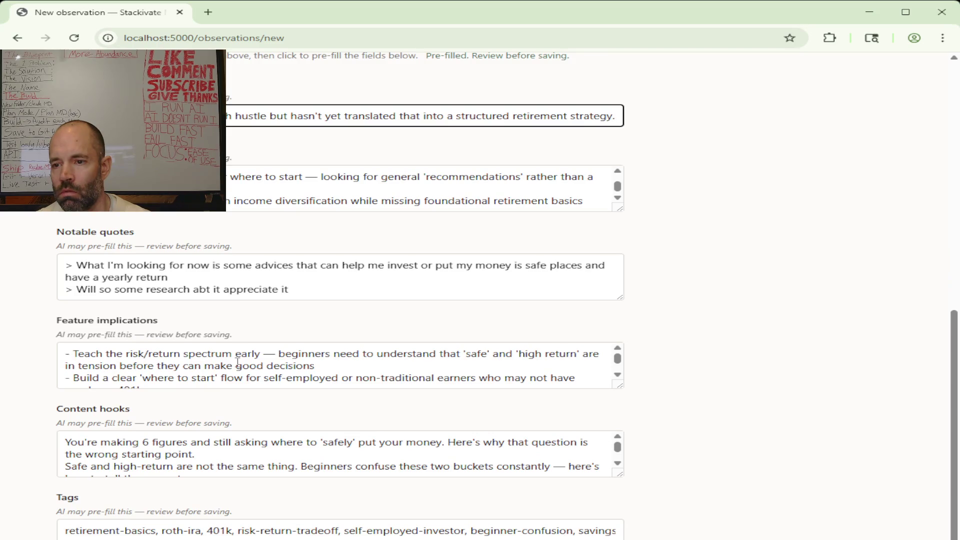
{"action": "scroll", "coordinate": [237, 362], "scroll_direction": "down", "scroll_amount": 1}
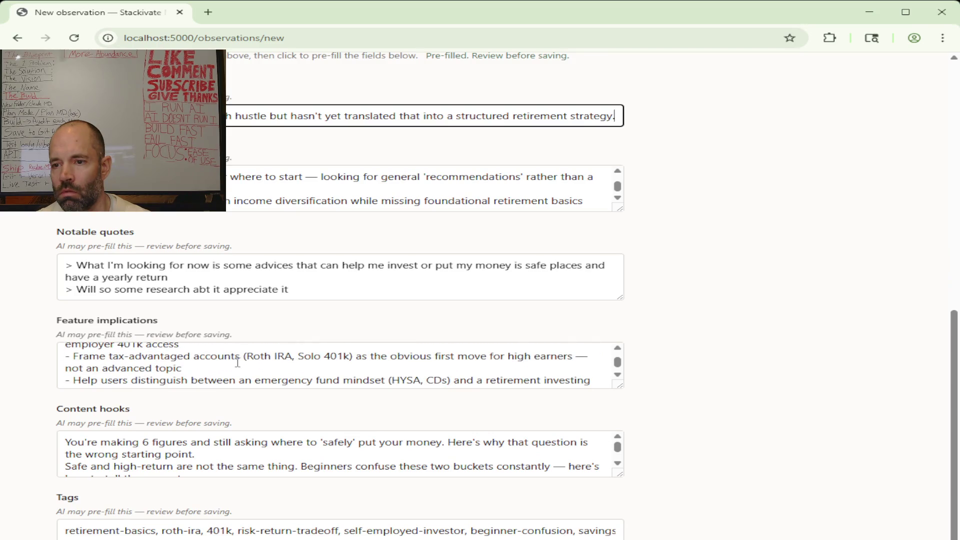
{"action": "scroll", "coordinate": [238, 363], "scroll_direction": "down", "scroll_amount": 1}
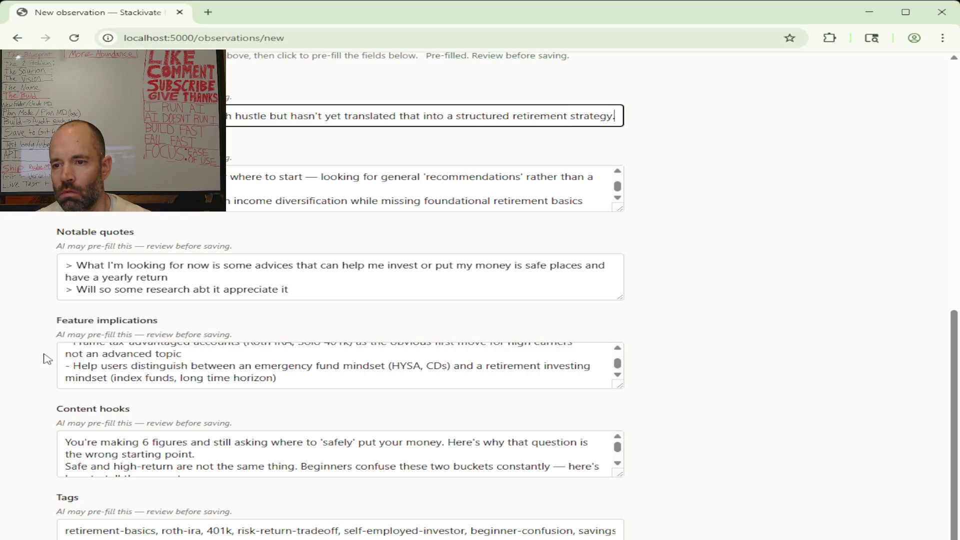
{"action": "scroll", "coordinate": [40, 340], "scroll_direction": "down", "scroll_amount": 1}
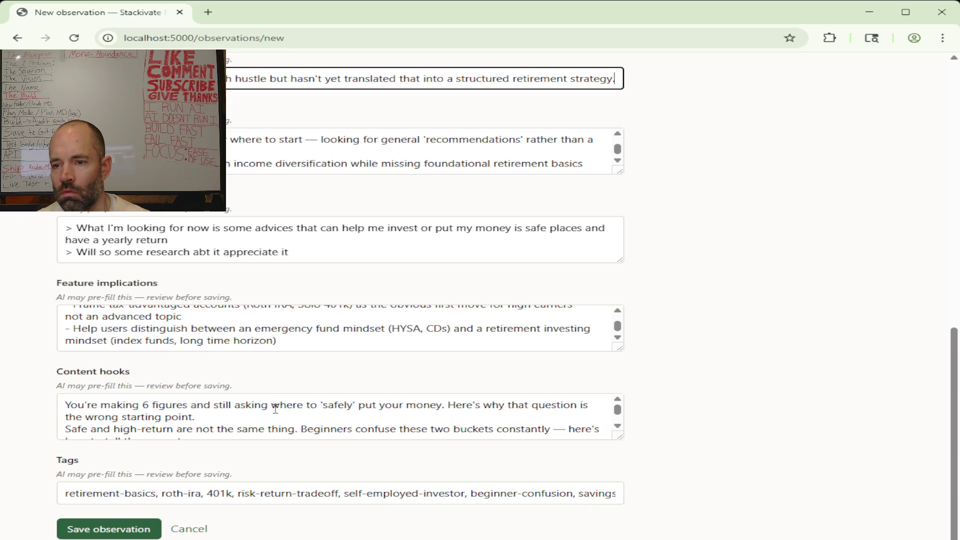
{"action": "scroll", "coordinate": [255, 411], "scroll_direction": "down", "scroll_amount": 1}
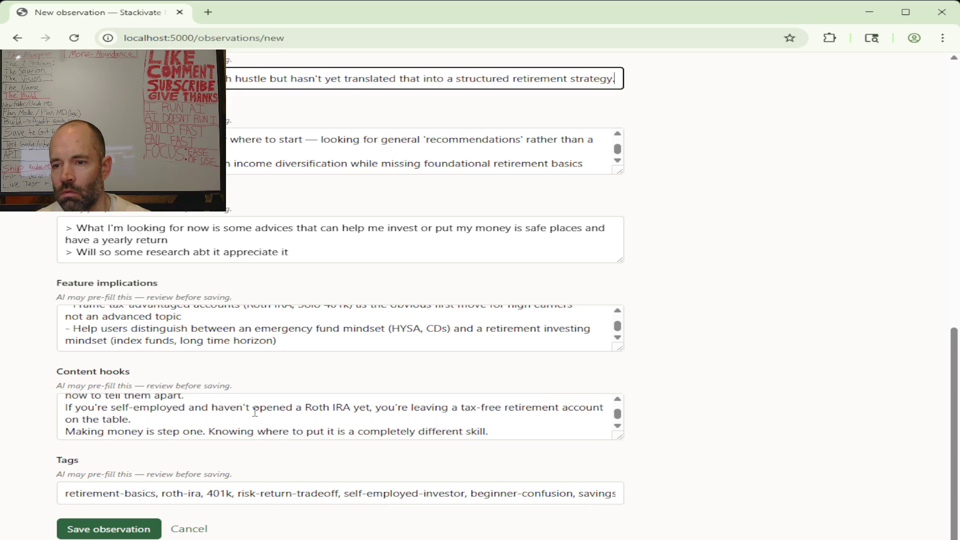
{"action": "scroll", "coordinate": [255, 411], "scroll_direction": "down", "scroll_amount": 1}
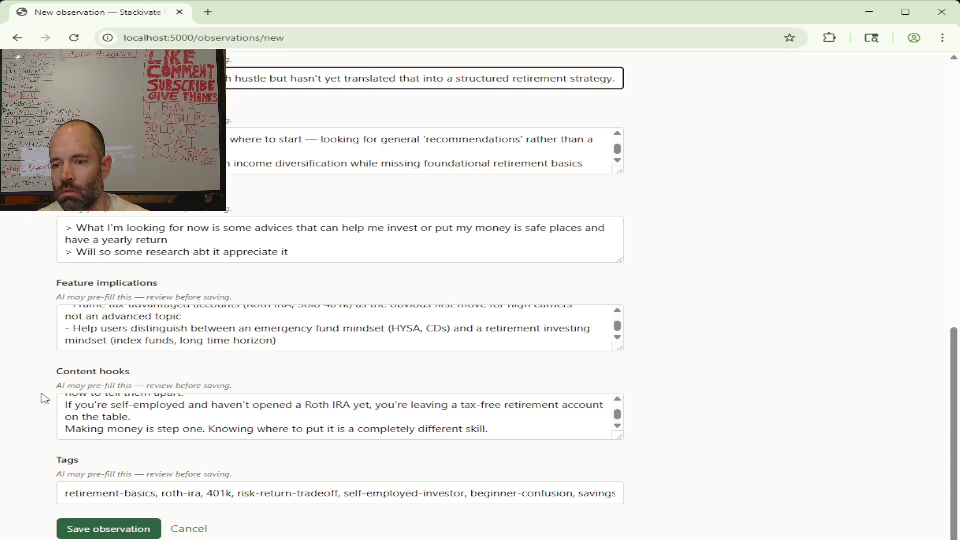
{"action": "scroll", "coordinate": [45, 399], "scroll_direction": "up", "scroll_amount": 10}
{"action": "scroll", "coordinate": [45, 398], "scroll_direction": "down", "scroll_amount": 8}
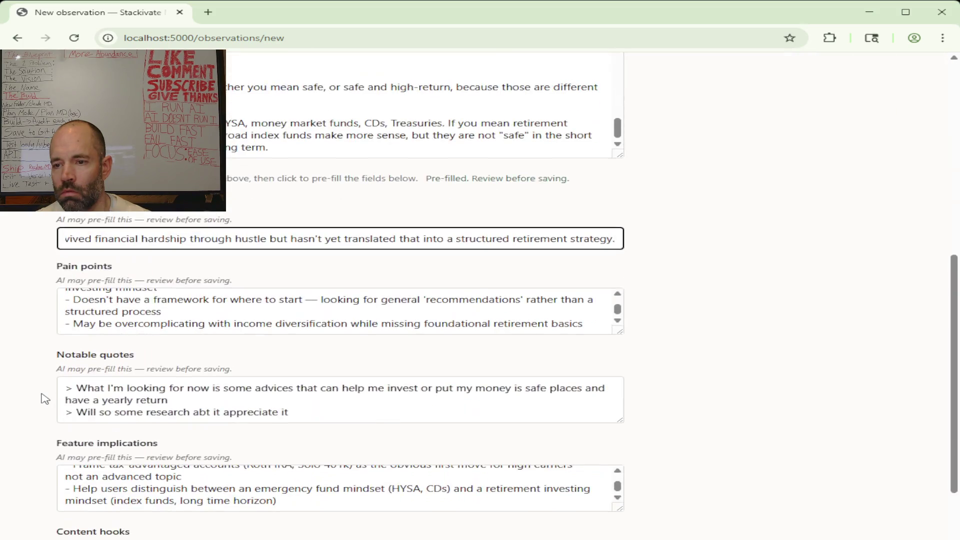
{"action": "scroll", "coordinate": [45, 399], "scroll_direction": "down", "scroll_amount": 3}
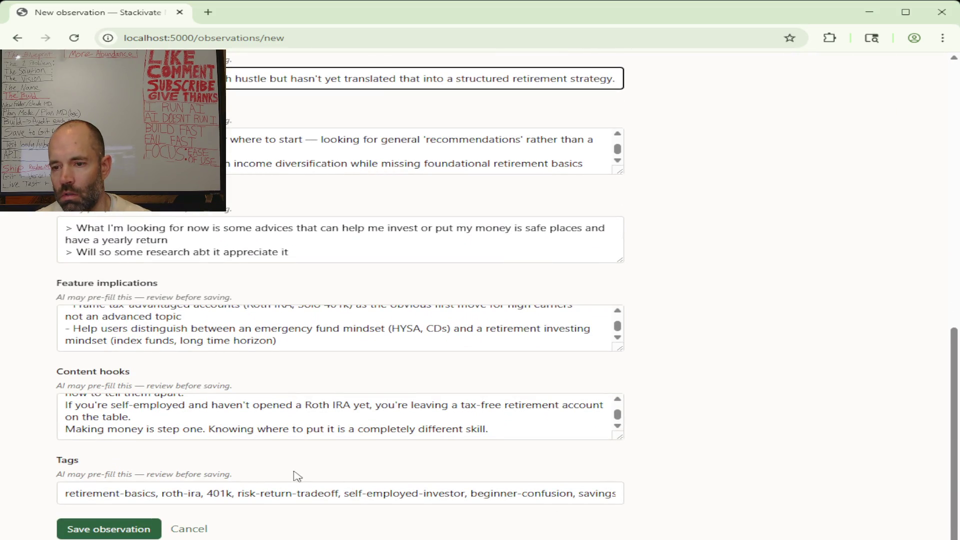
{"action": "scroll", "coordinate": [15, 249], "scroll_direction": "up", "scroll_amount": 5}
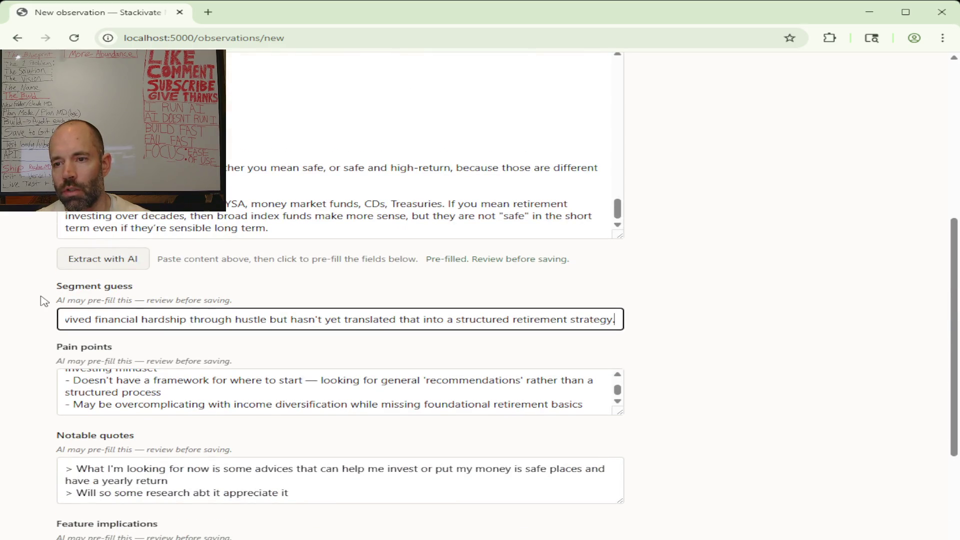
- Select all the form text from Segment guess down to Tags and copy it
{"action": "mouse_move", "coordinate": [47, 287]}
{"action": "left_mouse_down"}
{"action": "mouse_move", "coordinate": [341, 469]}
{"action": "mouse_move", "coordinate": [347, 506]}
{"action": "mouse_move", "coordinate": [413, 435]}
{"action": "mouse_move", "coordinate": [381, 475]}
{"action": "mouse_move", "coordinate": [471, 497]}
{"action": "mouse_move", "coordinate": [480, 479]}
{"action": "mouse_move", "coordinate": [634, 506]}
{"action": "mouse_move", "coordinate": [450, 489]}
{"action": "left_mouse_up"}
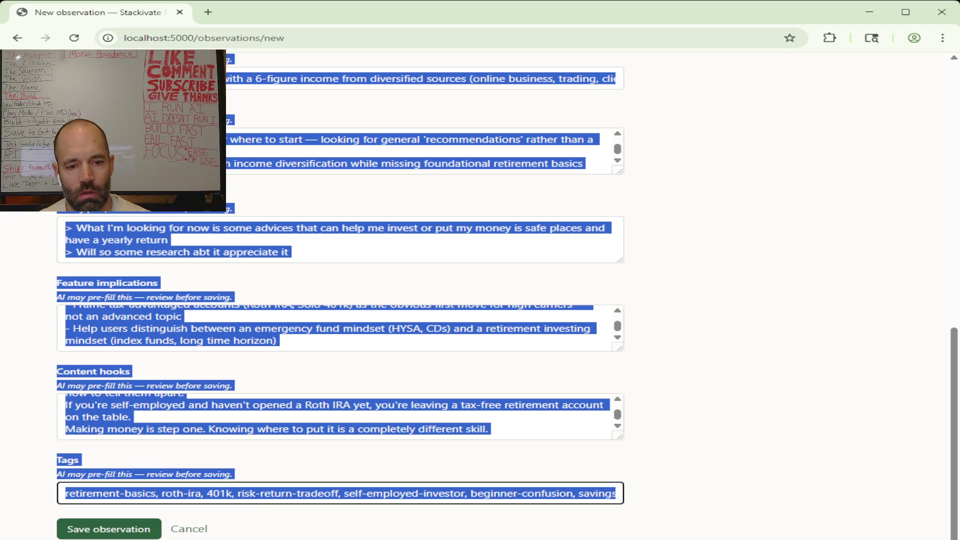
{"action": "key", "text": "alt+Tab"}
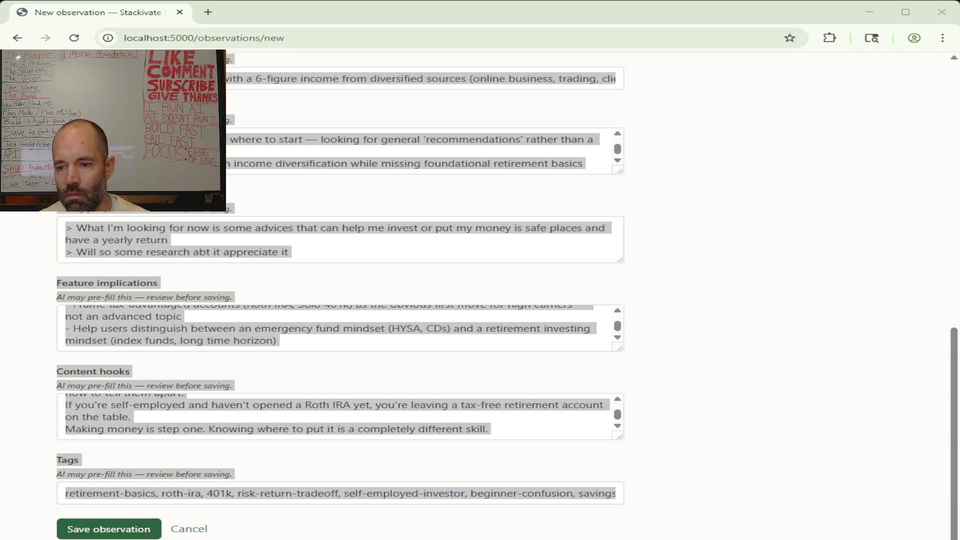
- Select and copy the whole Segment guess describing the 25-year-old self-made earner
{"action": "scroll", "coordinate": [215, 259], "scroll_direction": "up", "scroll_amount": 5}
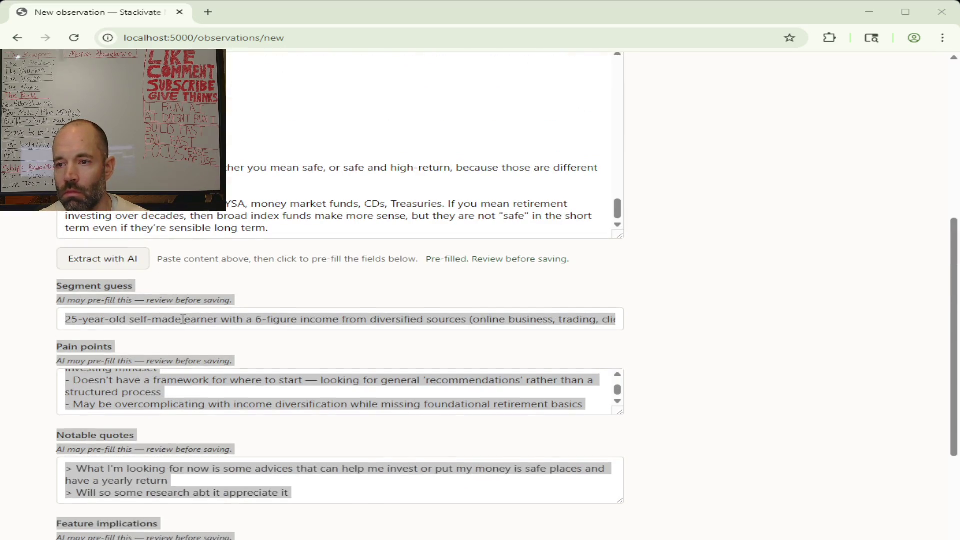
{"action": "left_click", "coordinate": [62, 318]}
{"action": "left_click_drag", "start_coordinate": [64, 319], "coordinate": [631, 322]}
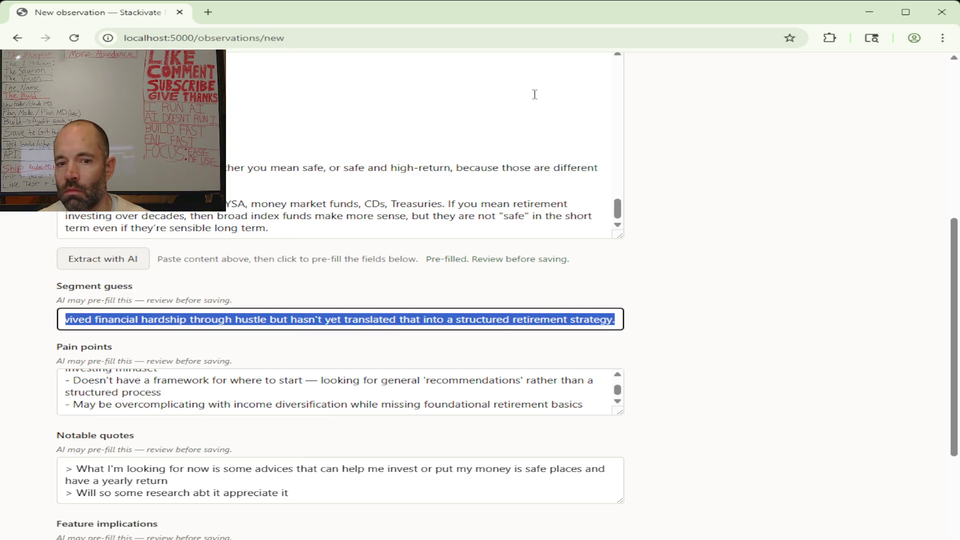
{"action": "key", "text": "alt+Tab"}
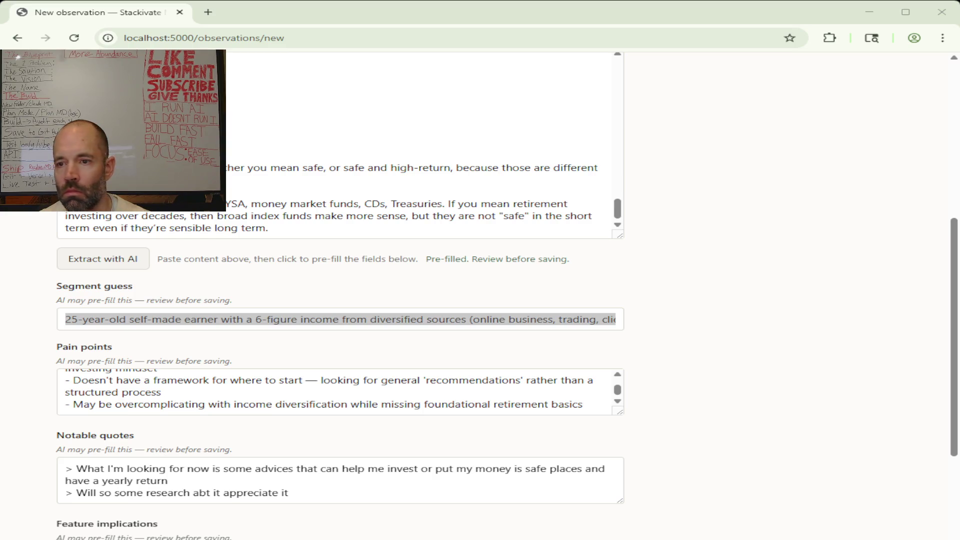
{"action": "scroll", "coordinate": [564, 281], "scroll_direction": "down", "scroll_amount": 2}
- Select the Pain points text and take it to another window
{"action": "scroll", "coordinate": [558, 270], "scroll_direction": "down", "scroll_amount": 2}
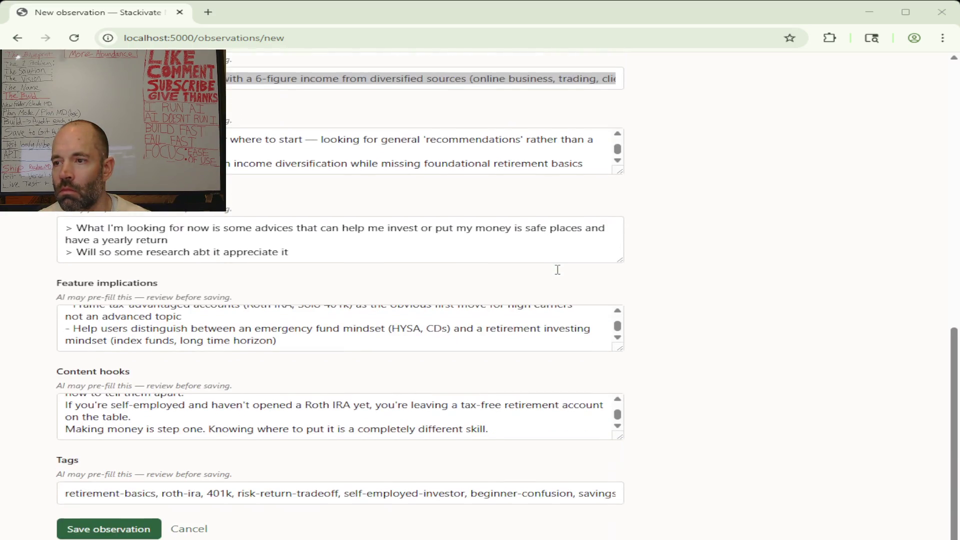
{"action": "mouse_move", "coordinate": [591, 163]}
{"action": "left_mouse_down"}
{"action": "mouse_move", "coordinate": [220, 164]}
{"action": "mouse_move", "coordinate": [220, 127]}
{"action": "mouse_move", "coordinate": [220, 139]}
{"action": "left_mouse_up"}
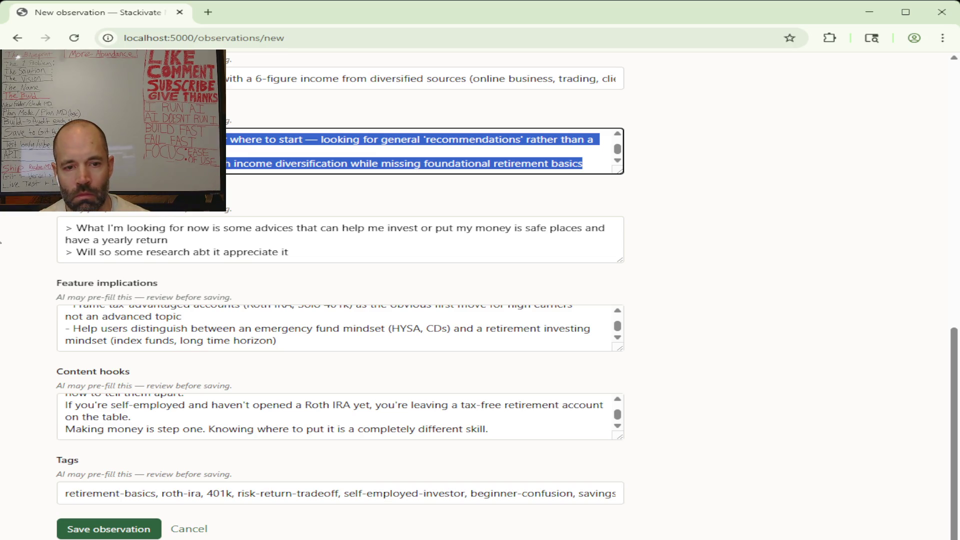
{"action": "left_click", "coordinate": [1, 242]}
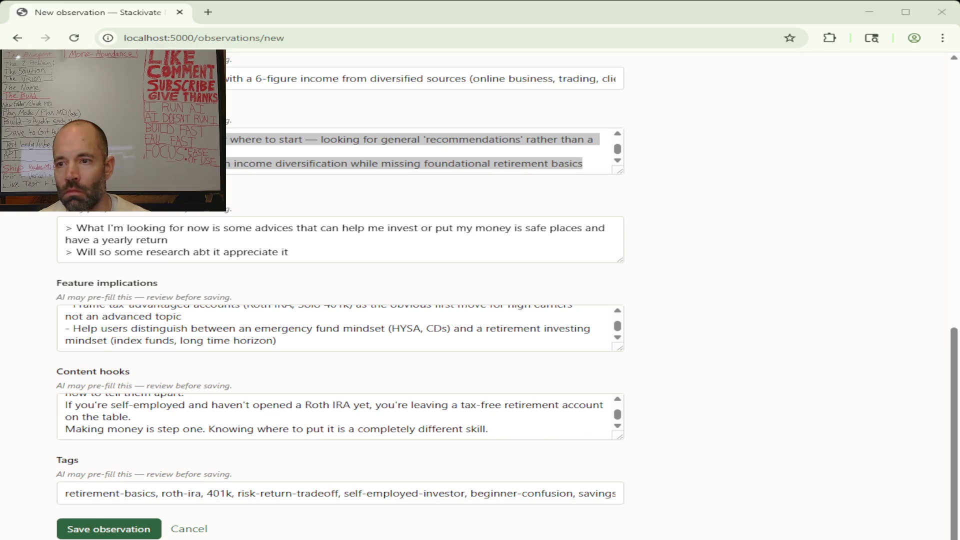
- Copy all the Notable quotes, then select the Feature implications text
{"action": "left_click", "coordinate": [305, 254]}
{"action": "mouse_move", "coordinate": [305, 254]}
{"action": "left_mouse_down"}
{"action": "mouse_move", "coordinate": [206, 252]}
{"action": "mouse_move", "coordinate": [54, 224]}
{"action": "left_mouse_up"}
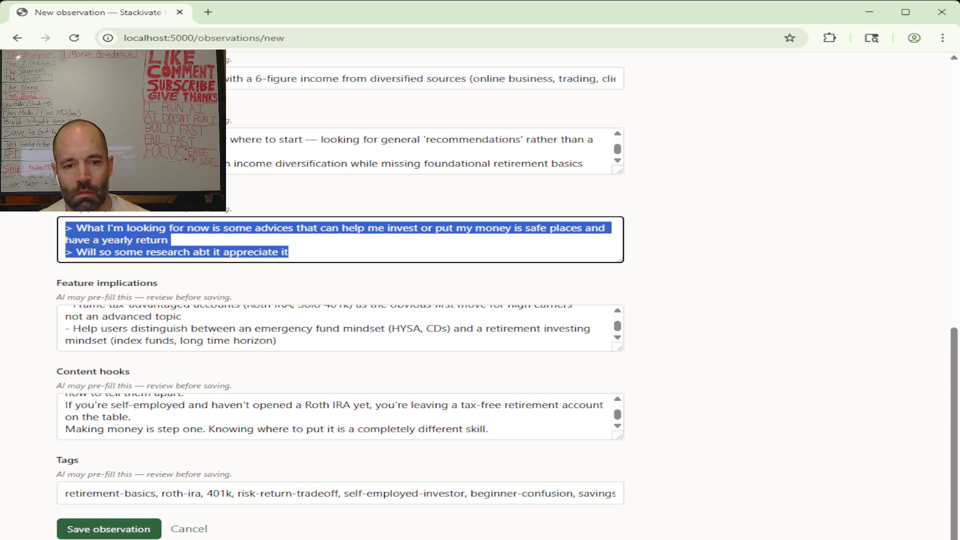
{"action": "key", "text": "alt+Tab"}
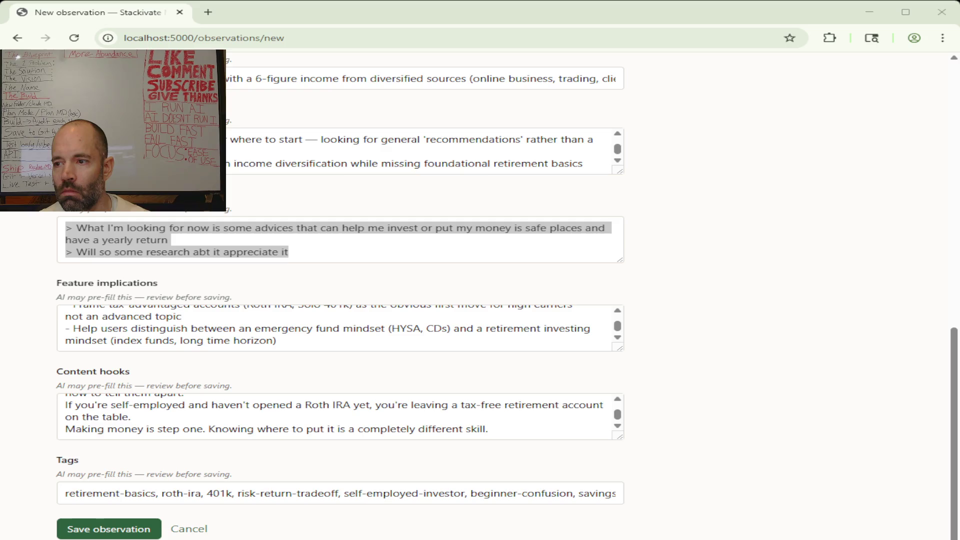
{"action": "mouse_move", "coordinate": [290, 342]}
{"action": "left_mouse_down"}
{"action": "mouse_move", "coordinate": [67, 327]}
{"action": "mouse_move", "coordinate": [65, 306]}
{"action": "left_mouse_up"}
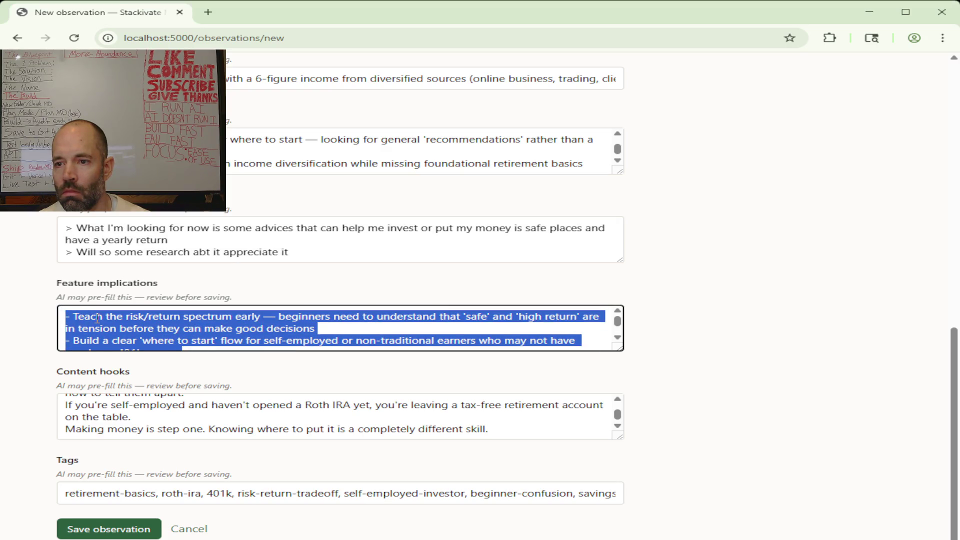
- Copy the Feature implications and then the Content hooks text
{"action": "scroll", "coordinate": [97, 318], "scroll_direction": "down", "scroll_amount": 2}
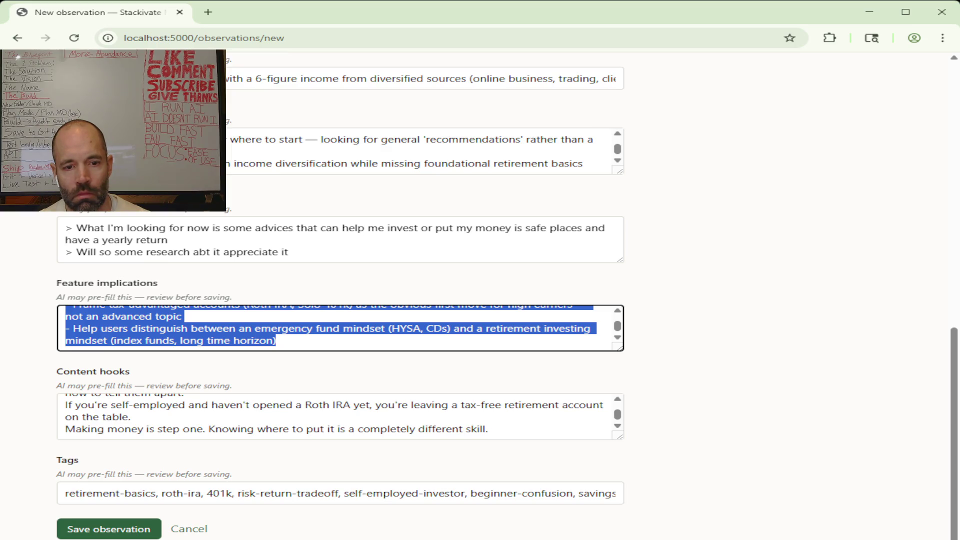
{"action": "key", "text": "alt+Tab"}
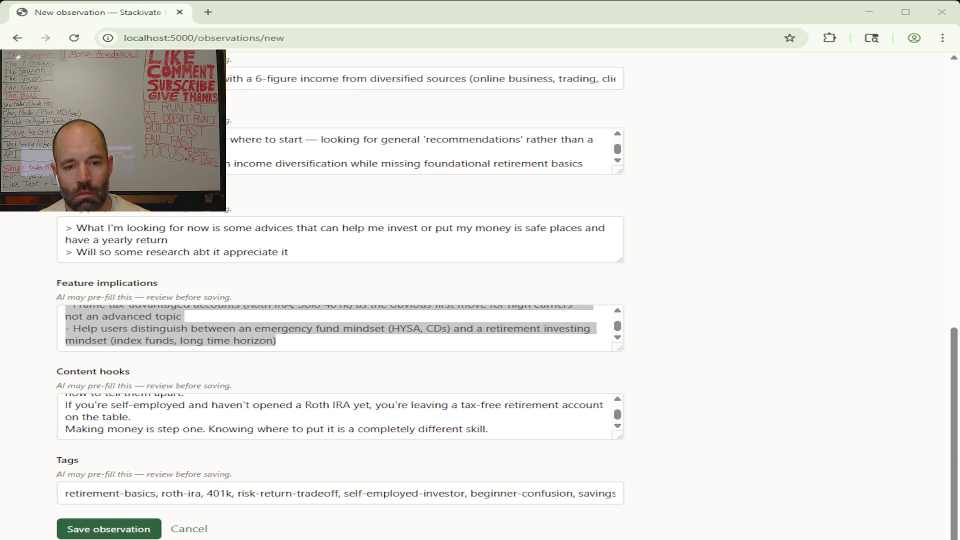
{"action": "left_click_drag", "start_coordinate": [493, 429], "coordinate": [67, 400]}
{"action": "key", "text": "ctrl+c"}
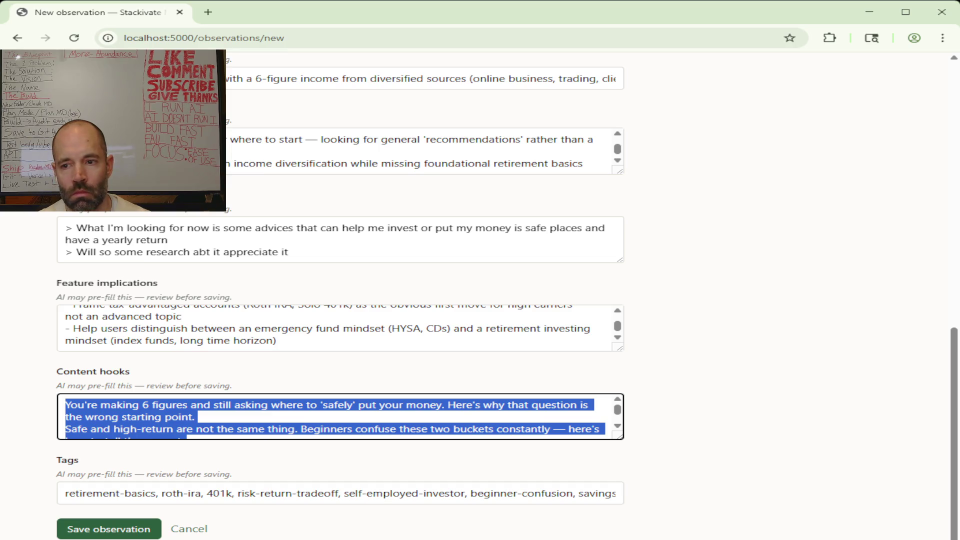
{"action": "key", "text": "alt+Tab"}
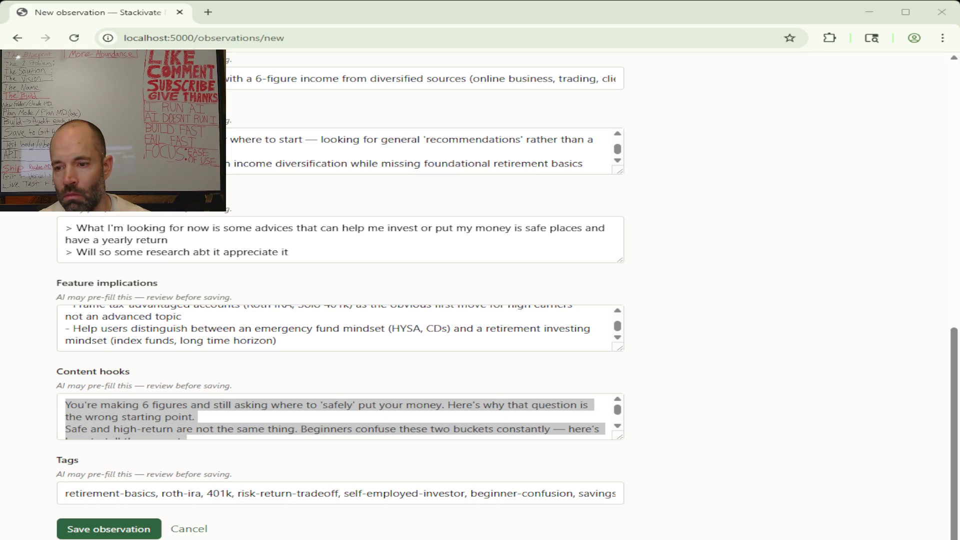
- Select the entire tag list and switch to the Claude chat window
{"action": "left_click", "coordinate": [65, 494]}
{"action": "left_click_drag", "start_coordinate": [65, 493], "coordinate": [651, 497]}
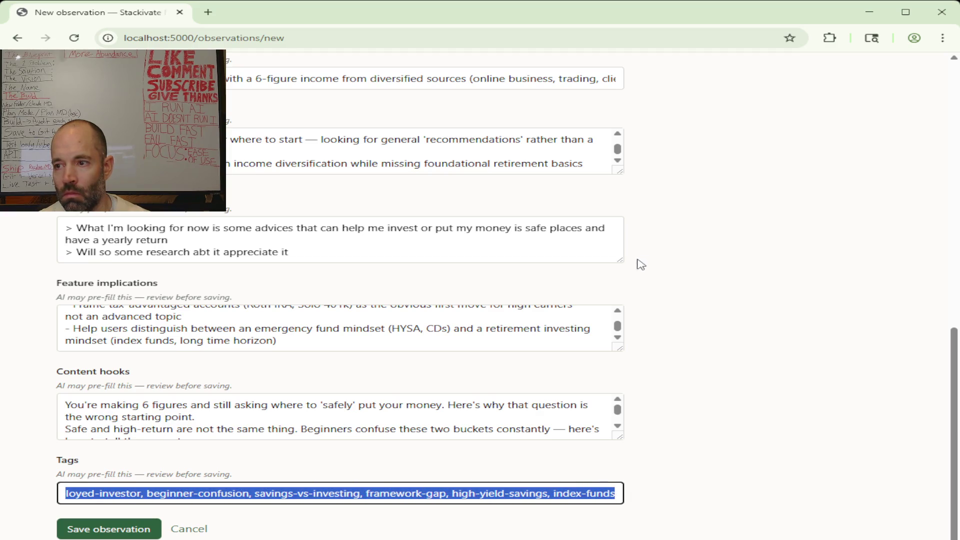
{"action": "key", "text": "alt+Tab"}
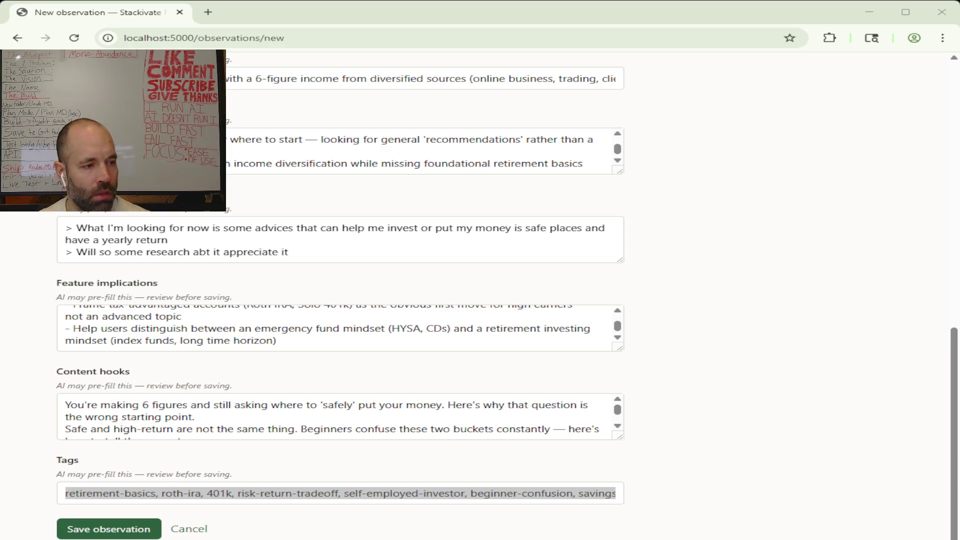
{"action": "key", "text": "alt+Tab"}
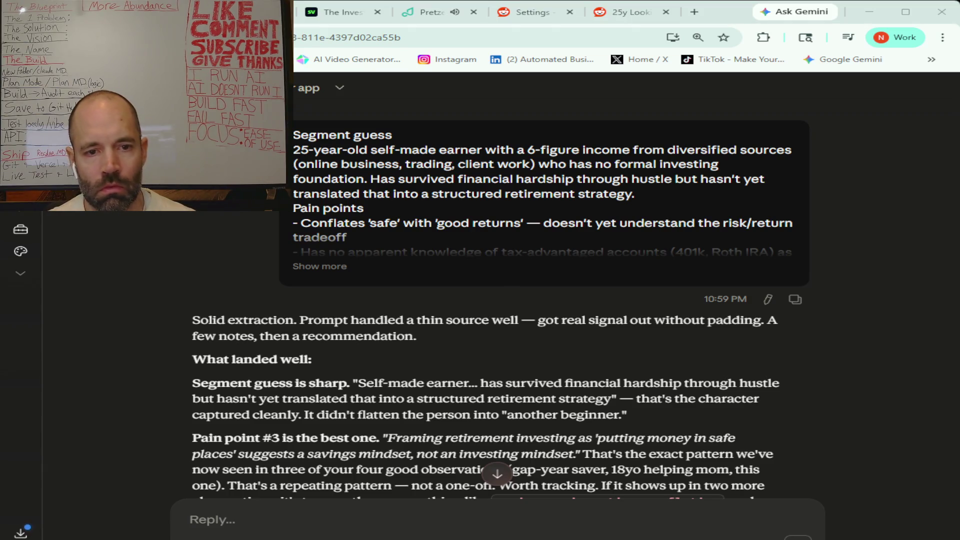
{"action": "scroll", "coordinate": [500, 299], "scroll_direction": "down", "scroll_amount": 3}
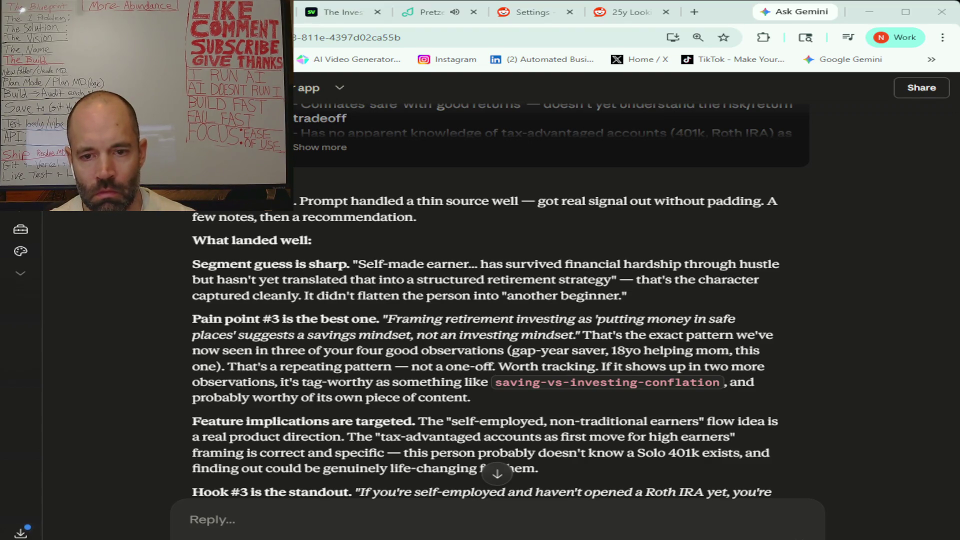
{"action": "scroll", "coordinate": [500, 300], "scroll_direction": "down", "scroll_amount": 1}
{"action": "scroll", "coordinate": [500, 300], "scroll_direction": "down", "scroll_amount": 2}
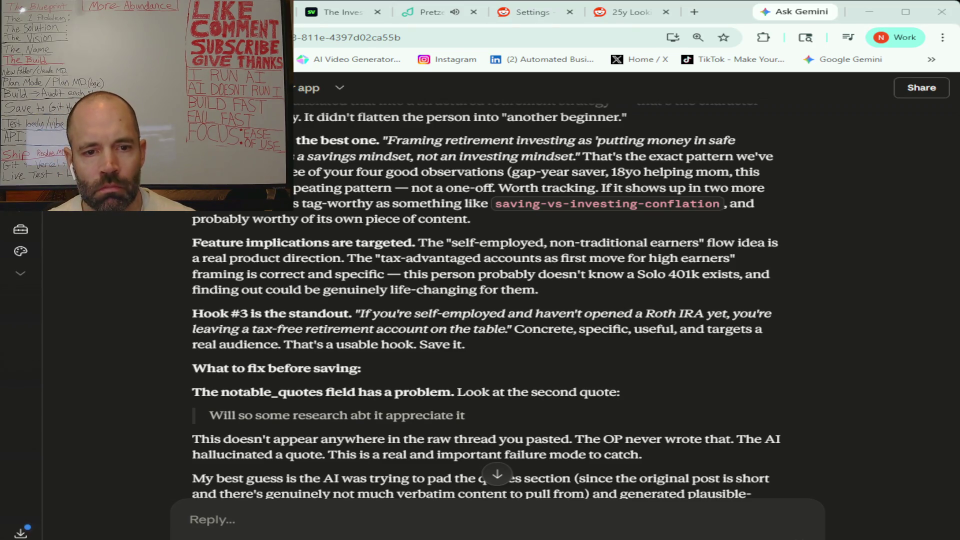
{"action": "scroll", "coordinate": [485, 300], "scroll_direction": "down", "scroll_amount": 1}
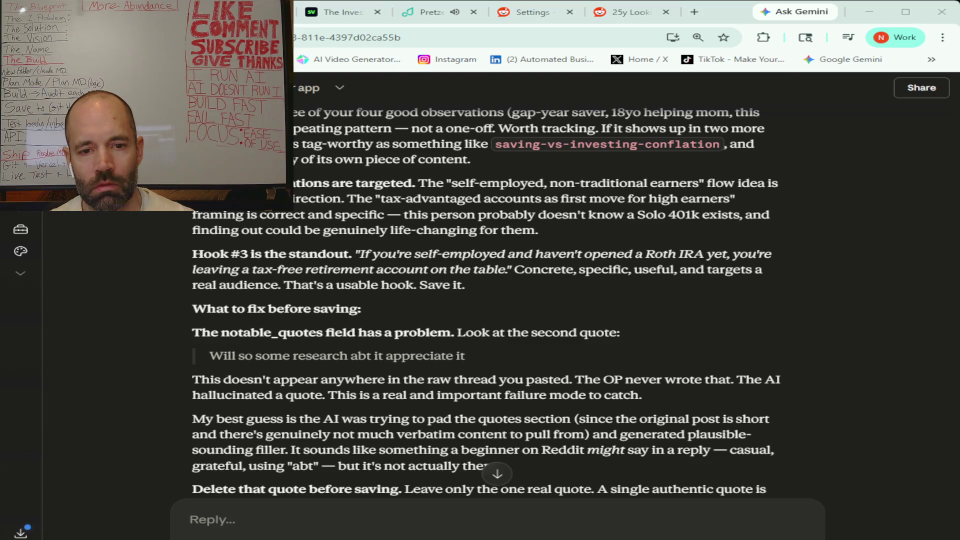
{"action": "scroll", "coordinate": [485, 300], "scroll_direction": "down", "scroll_amount": 1}
{"action": "scroll", "coordinate": [485, 300], "scroll_direction": "down", "scroll_amount": 1}
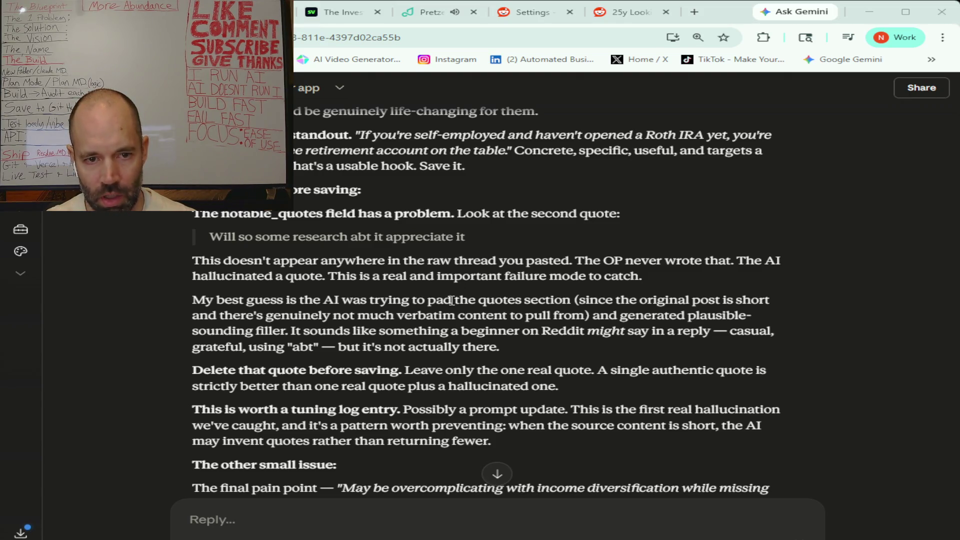
{"action": "scroll", "coordinate": [452, 301], "scroll_direction": "down", "scroll_amount": 1}
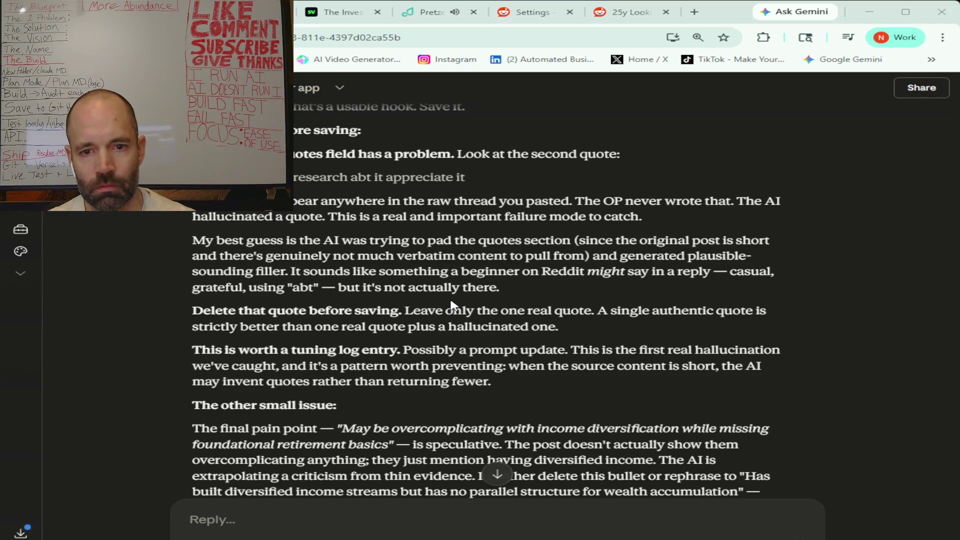
{"action": "scroll", "coordinate": [451, 304], "scroll_direction": "down", "scroll_amount": 1}
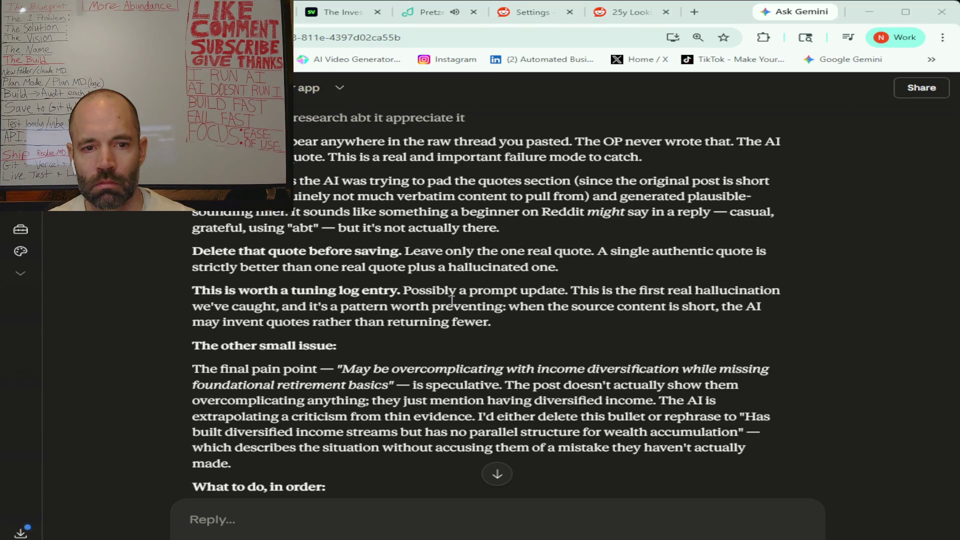
{"action": "scroll", "coordinate": [451, 299], "scroll_direction": "down", "scroll_amount": 2}
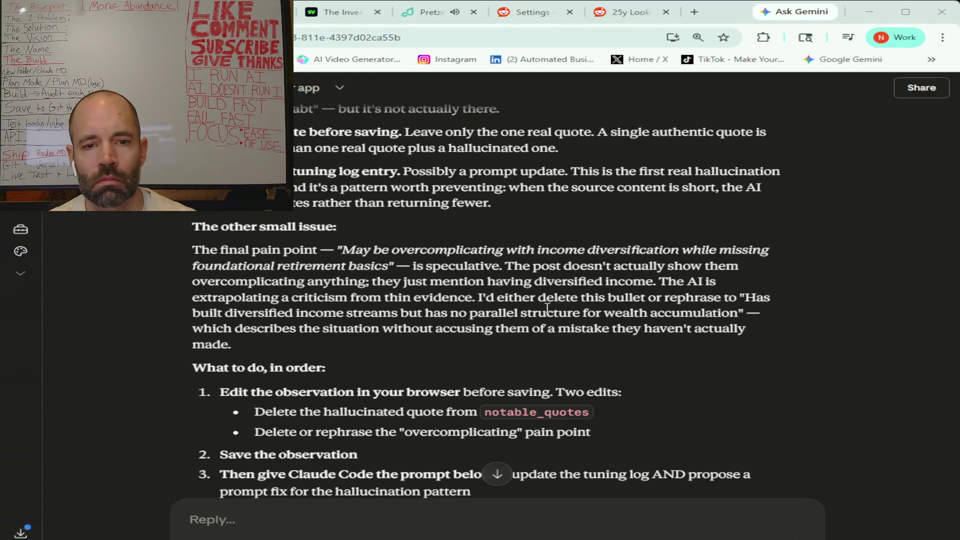
- Select Claude's replacement wording 'Has built diversified income streams... wealth accumulation'
{"action": "left_click_drag", "start_coordinate": [738, 313], "coordinate": [747, 297]}
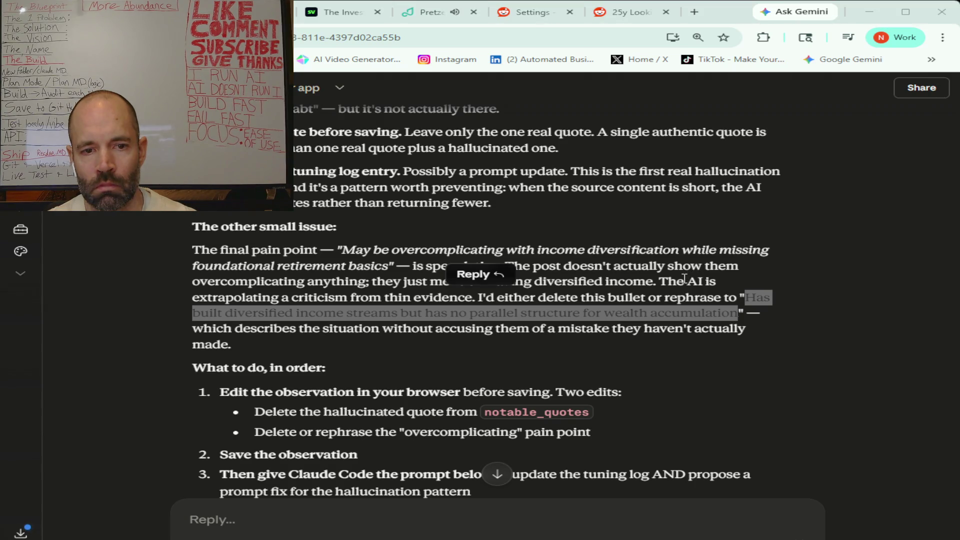
{"action": "scroll", "coordinate": [685, 280], "scroll_direction": "down", "scroll_amount": 2}
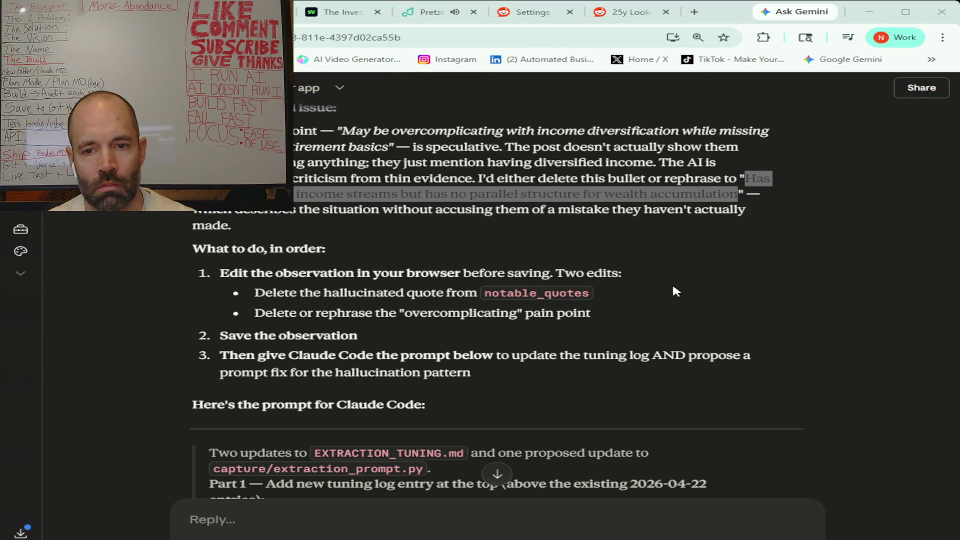
- Select the Claude Code prompt from 'Two updates' through its code block and bring it to VS Code
{"action": "scroll", "coordinate": [672, 287], "scroll_direction": "down", "scroll_amount": 5}
{"action": "scroll", "coordinate": [673, 287], "scroll_direction": "down", "scroll_amount": 1}
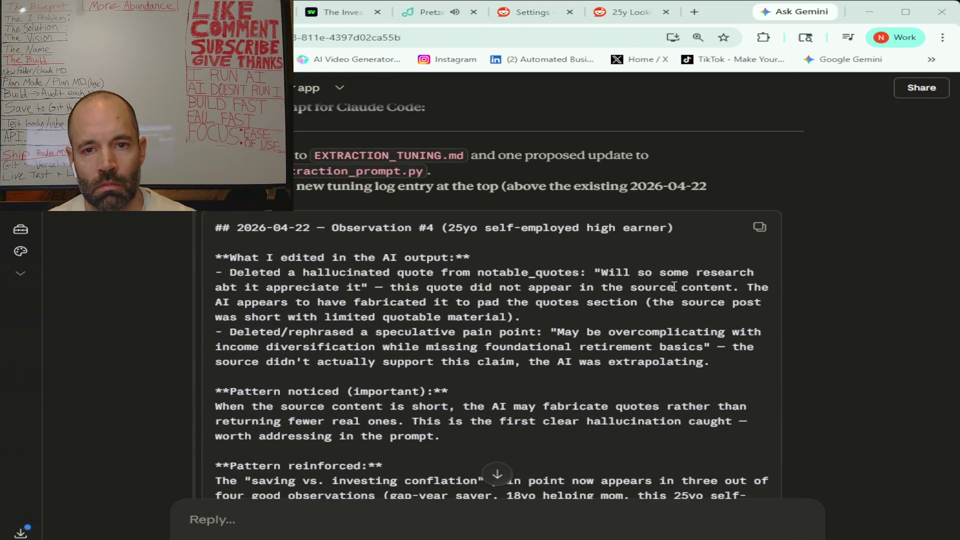
{"action": "scroll", "coordinate": [673, 286], "scroll_direction": "down", "scroll_amount": 2}
{"action": "scroll", "coordinate": [673, 286], "scroll_direction": "down", "scroll_amount": 3}
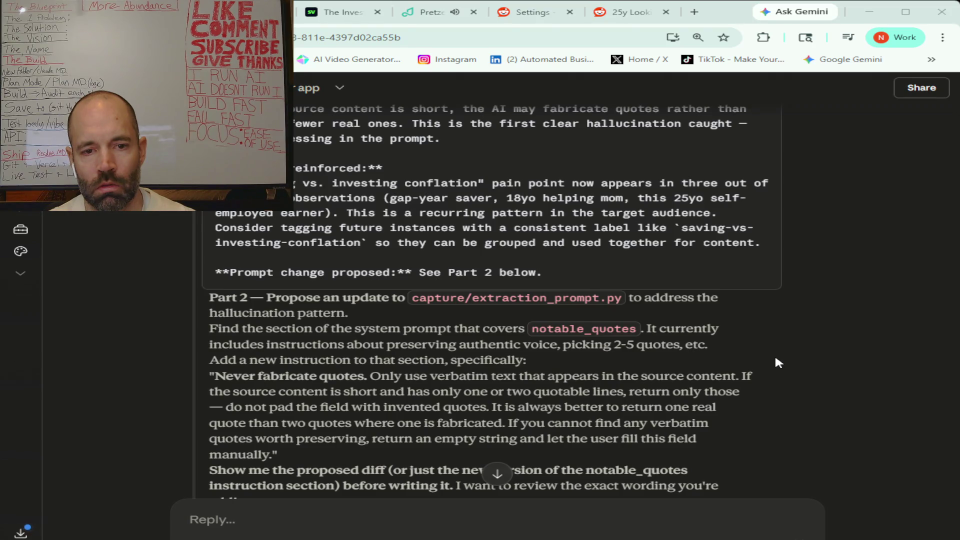
{"action": "scroll", "coordinate": [775, 362], "scroll_direction": "down", "scroll_amount": 1}
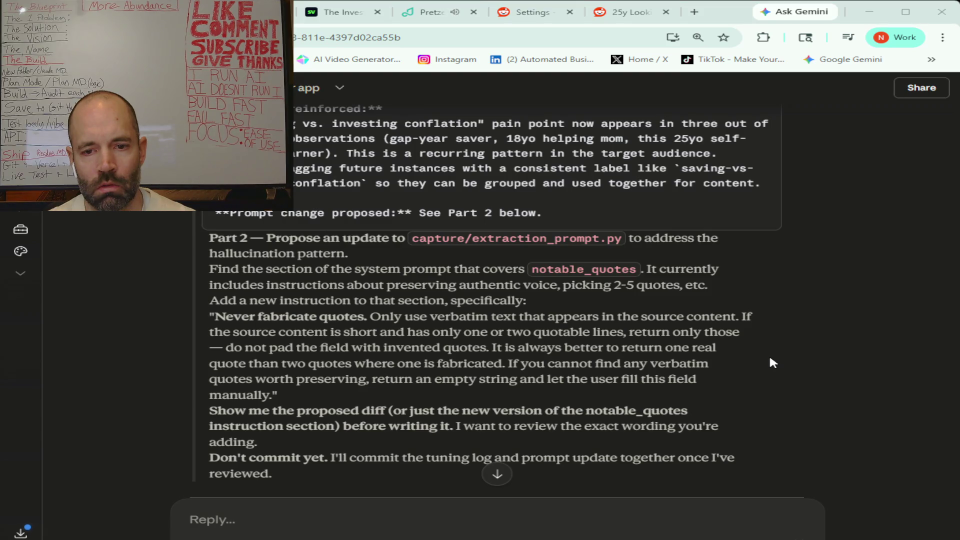
{"action": "scroll", "coordinate": [769, 353], "scroll_direction": "down", "scroll_amount": 1}
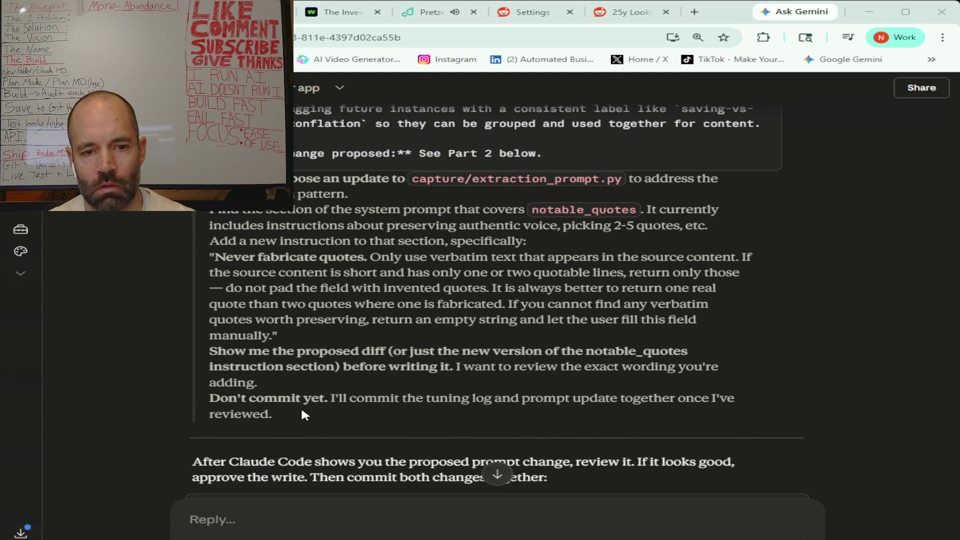
{"action": "mouse_move", "coordinate": [280, 415]}
{"action": "left_mouse_down"}
{"action": "mouse_move", "coordinate": [212, 334]}
{"action": "mouse_move", "coordinate": [292, 193]}
{"action": "mouse_move", "coordinate": [294, 107]}
{"action": "mouse_move", "coordinate": [205, 319]}
{"action": "mouse_move", "coordinate": [195, 427]}
{"action": "left_mouse_up"}
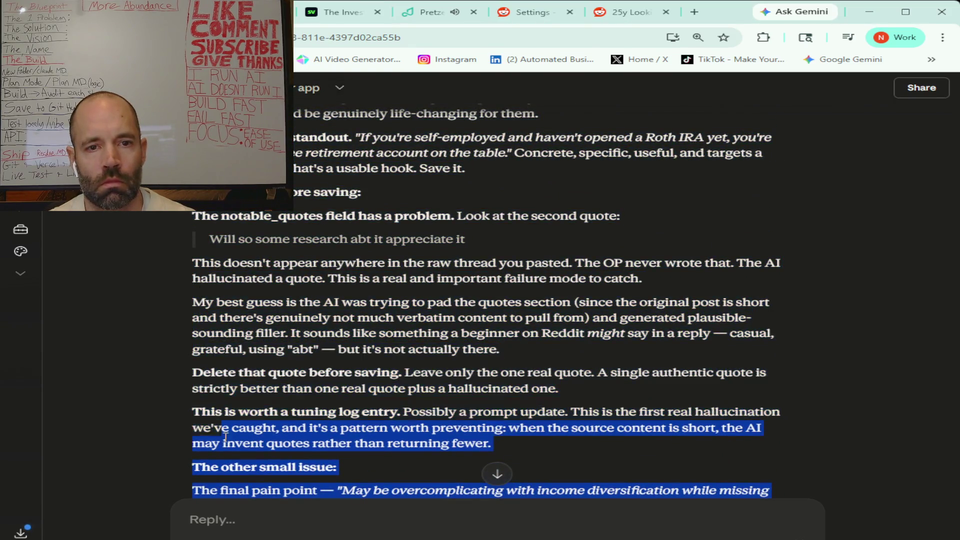
{"action": "left_click", "coordinate": [210, 520]}
{"action": "scroll", "coordinate": [210, 520], "scroll_direction": "down", "scroll_amount": 3}
{"action": "scroll", "coordinate": [480, 350], "scroll_direction": "down", "scroll_amount": 5}
{"action": "mouse_move", "coordinate": [715, 490]}
{"action": "left_mouse_down"}
{"action": "mouse_move", "coordinate": [215, 344]}
{"action": "mouse_move", "coordinate": [229, 230]}
{"action": "mouse_move", "coordinate": [212, 277]}
{"action": "left_mouse_up"}
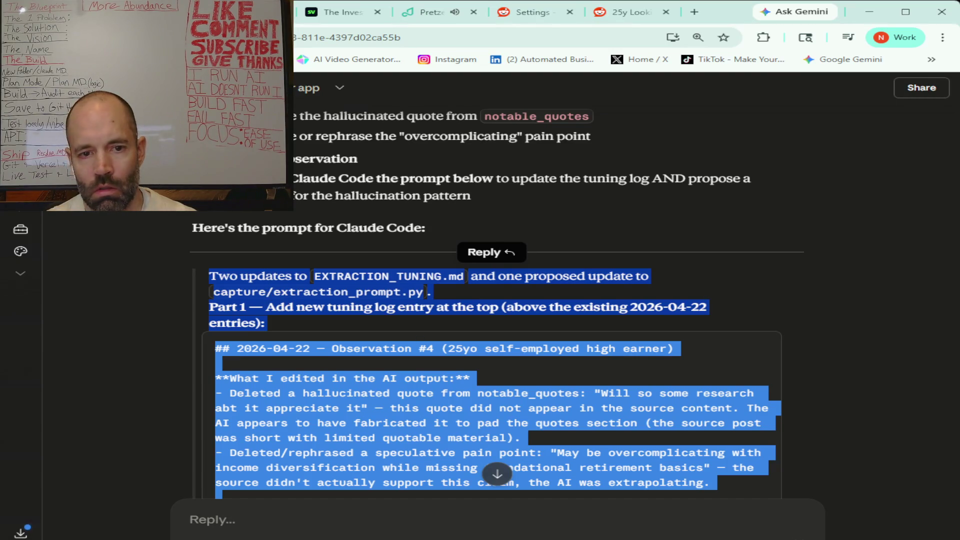
{"action": "key", "text": "alt+Tab"}
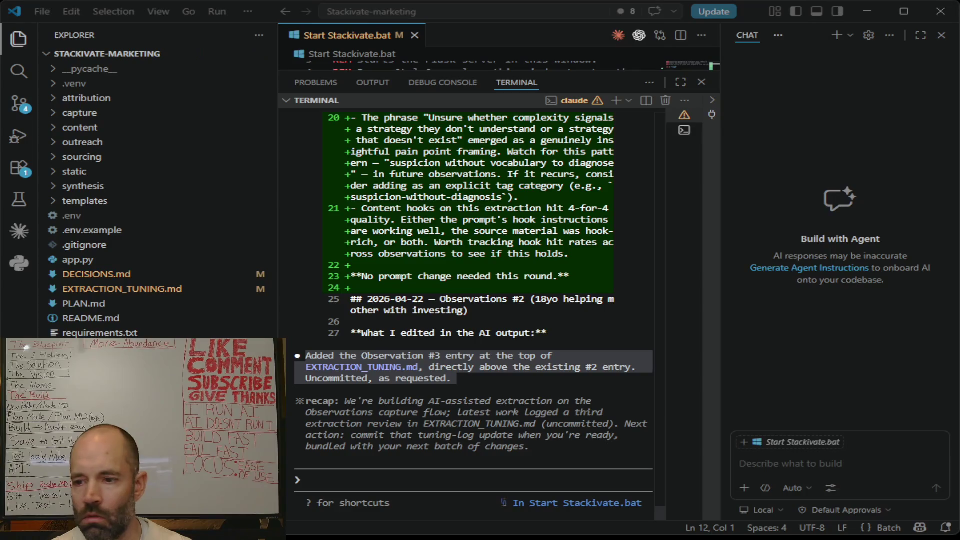
- Paste the quote-fabrication instructions into Claude Code with edit auto-accept on, and submit
{"action": "left_click", "coordinate": [341, 477]}
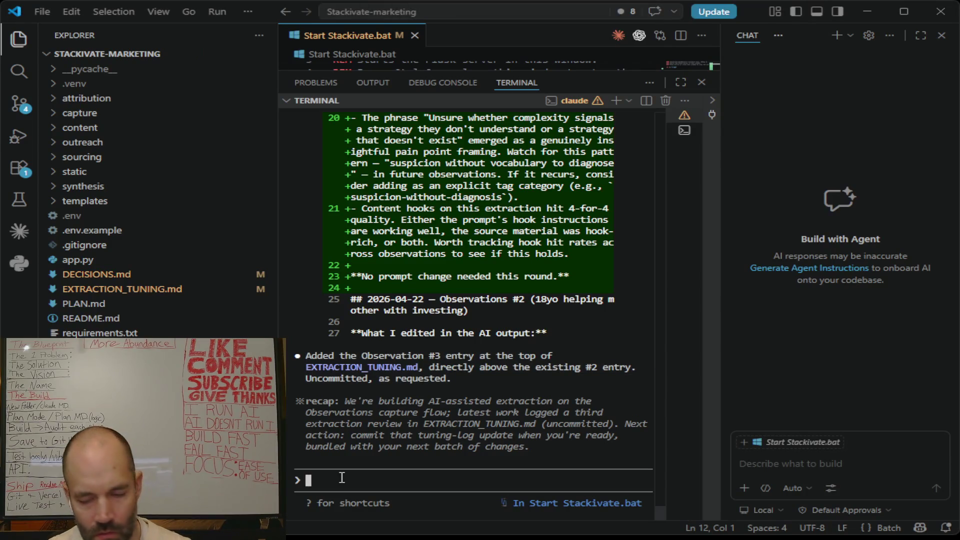
{"action": "key", "text": "shift+Tab"}
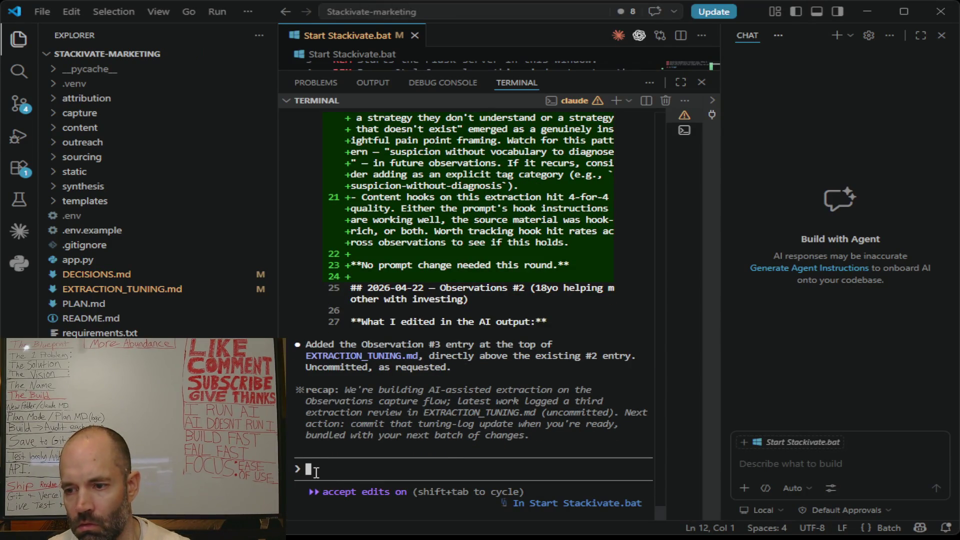
{"action": "key", "text": "ctrl+v"}
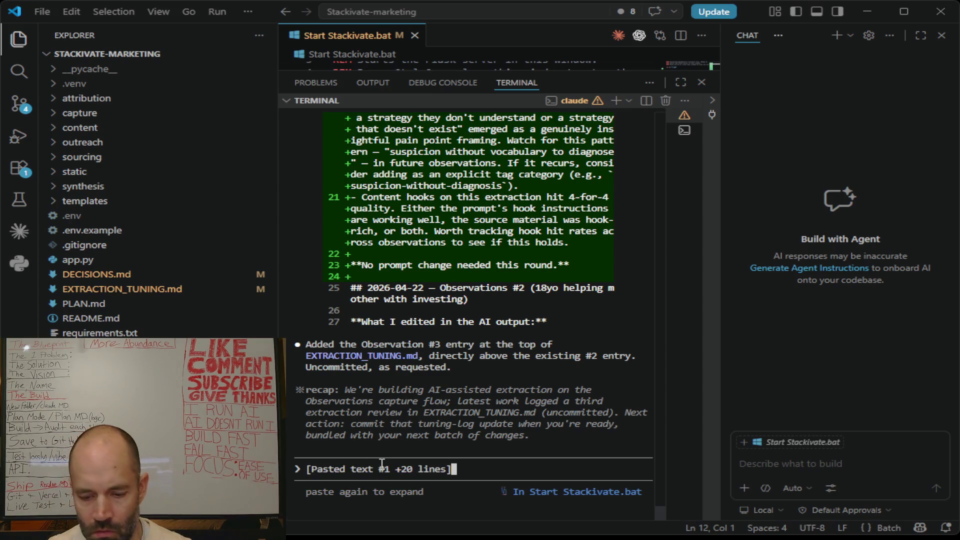
{"action": "key", "text": "Return"}
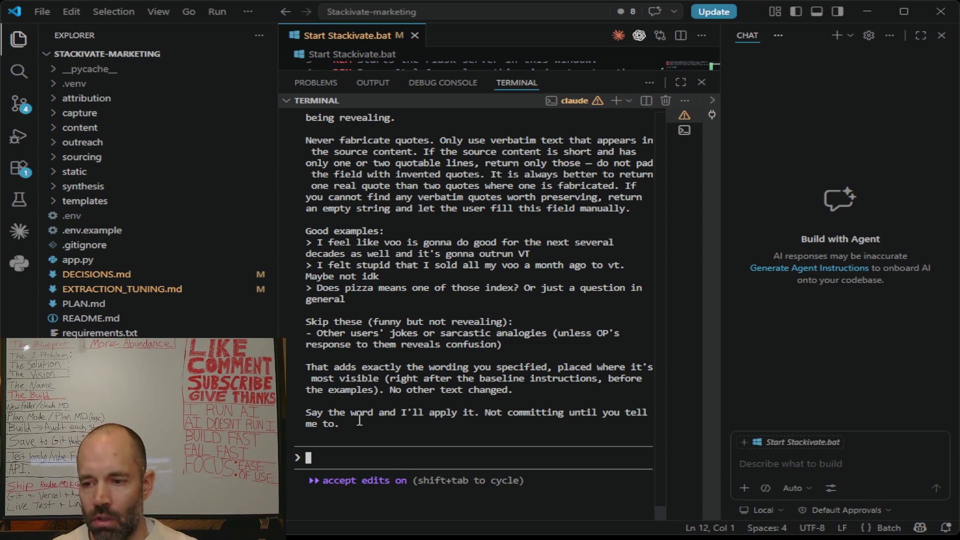
{"action": "mouse_move", "coordinate": [339, 428]}
{"action": "left_mouse_down"}
{"action": "mouse_move", "coordinate": [340, 275]}
{"action": "mouse_move", "coordinate": [292, 113]}
{"action": "mouse_move", "coordinate": [287, 355]}
{"action": "left_mouse_up"}
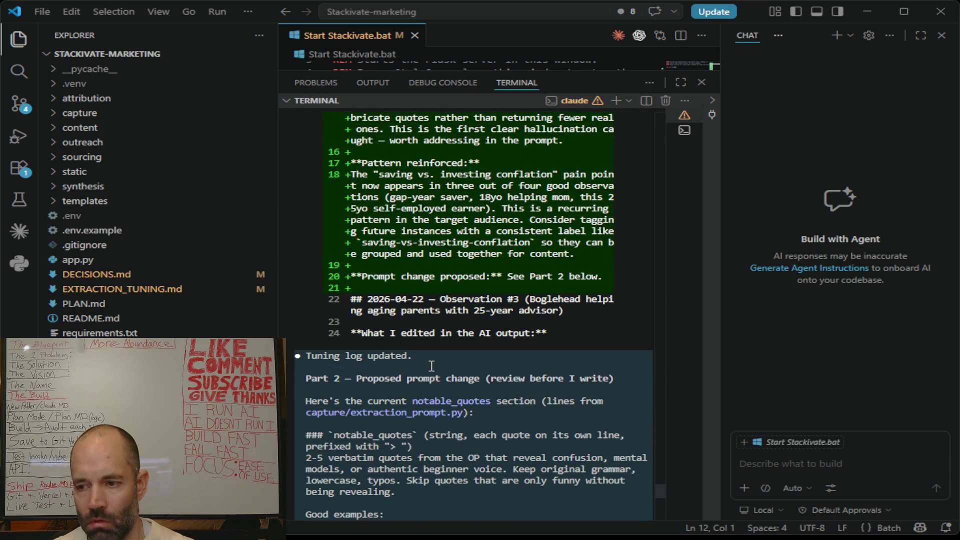
{"action": "key", "text": "ctrl+c"}
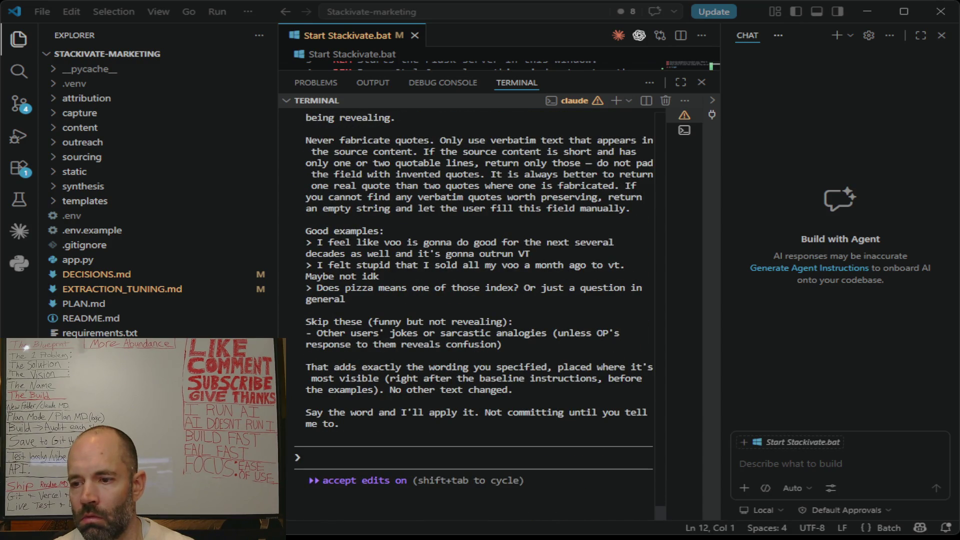
{"action": "key", "text": "ctrl+v"}
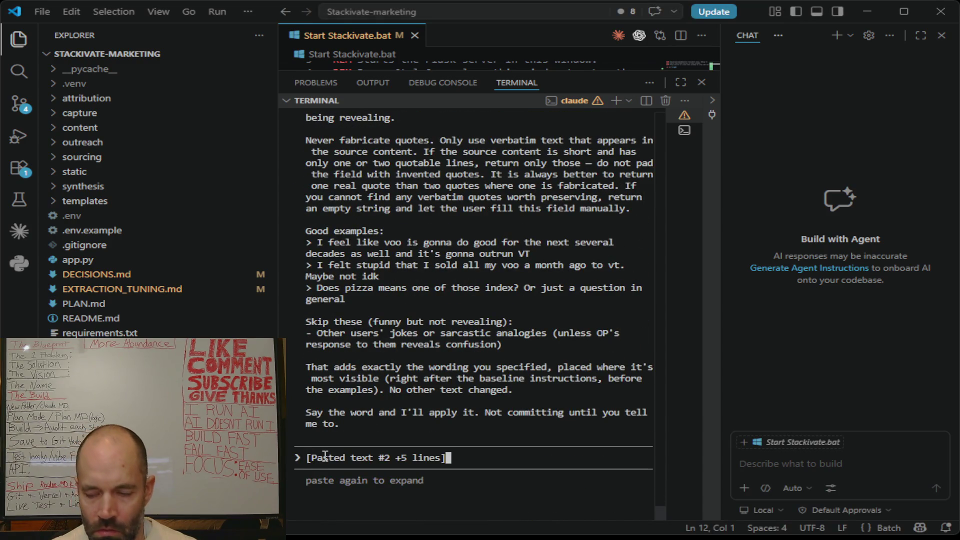
- Submit the request to apply the fewer-quotes-is-fine rule and update the tuning log
{"action": "key", "text": "Return"}
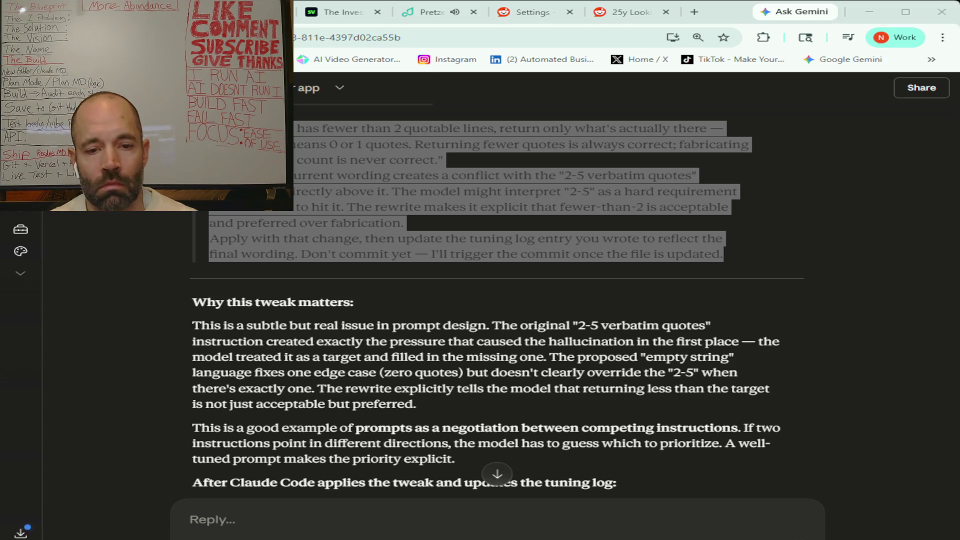
- Copy the git add, commit and push commands for 'Tuning log #4 + prompt update'
{"action": "scroll", "coordinate": [497, 299], "scroll_direction": "down", "scroll_amount": 3}
{"action": "scroll", "coordinate": [497, 300], "scroll_direction": "down", "scroll_amount": 1}
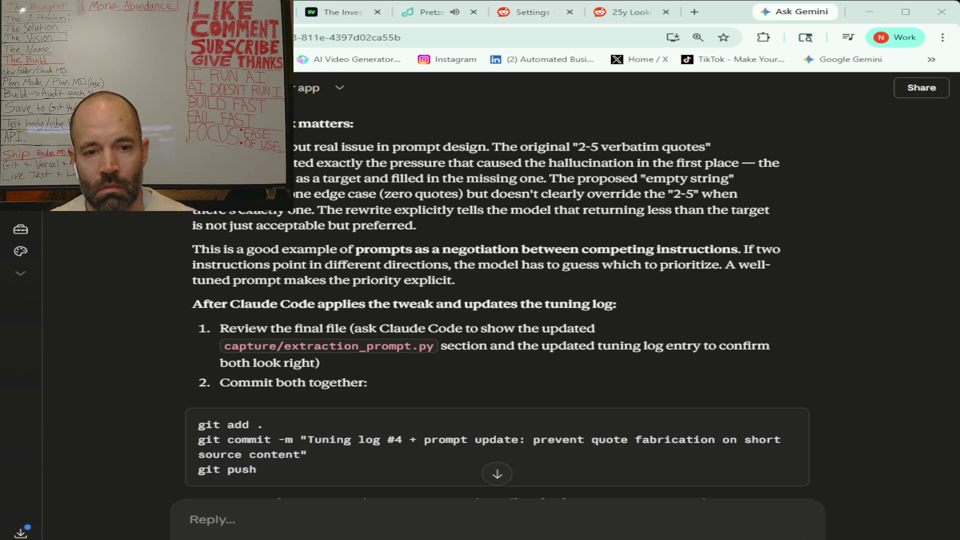
{"action": "scroll", "coordinate": [497, 299], "scroll_direction": "down", "scroll_amount": 3}
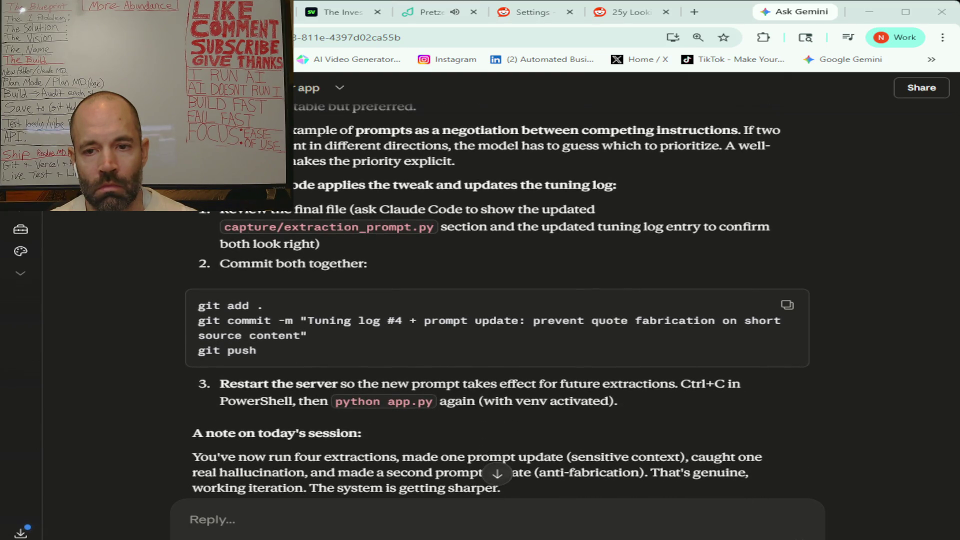
{"action": "left_click", "coordinate": [787, 306]}
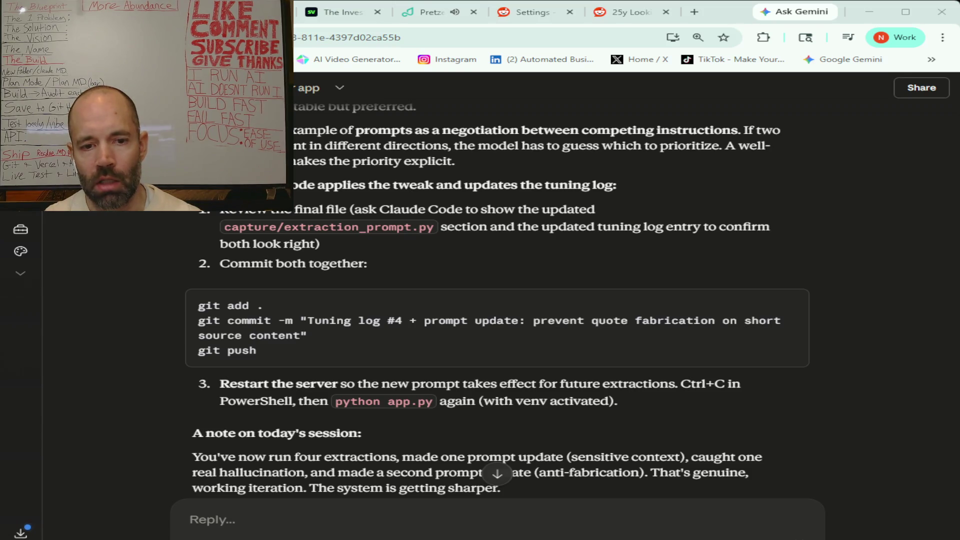
- Scroll to the git add/commit/push block and restart-server note in Claude's reply
{"action": "scroll", "coordinate": [496, 300], "scroll_direction": "down", "scroll_amount": 1}
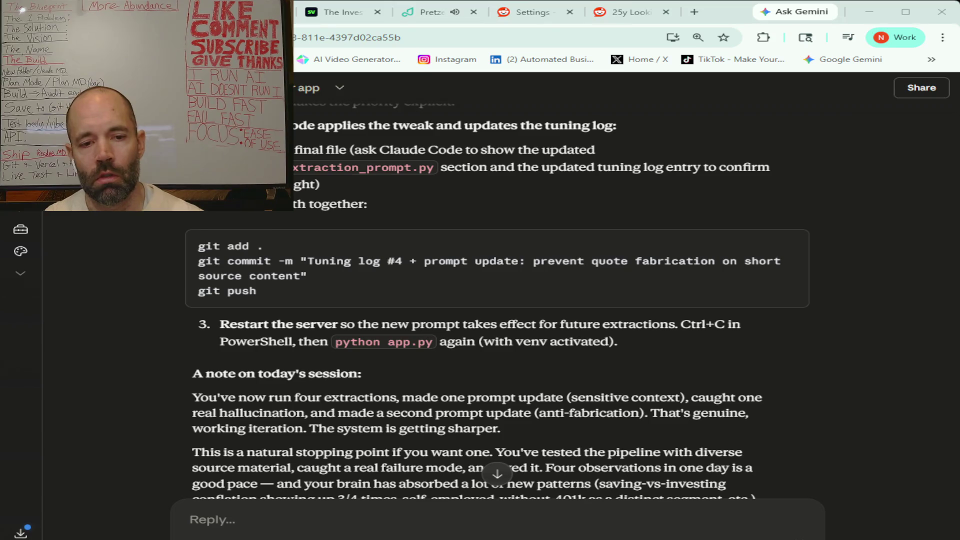
- Read Claude's session note, then move to the Gemini 'Understanding Rust for Live Stream Research' tab
{"action": "mouse_move", "coordinate": [787, 245]}
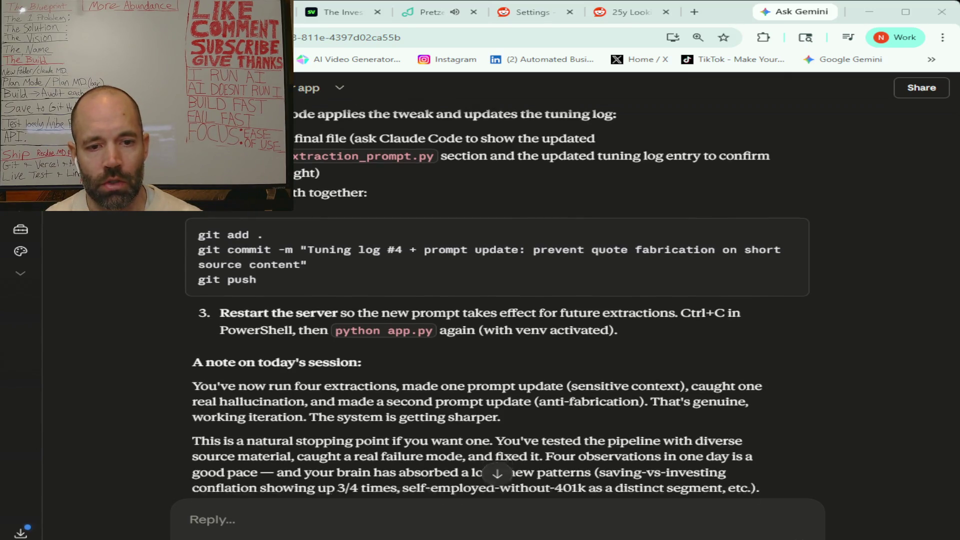
{"action": "scroll", "coordinate": [497, 300], "scroll_direction": "down", "scroll_amount": 1}
{"action": "scroll", "coordinate": [496, 300], "scroll_direction": "down", "scroll_amount": 1}
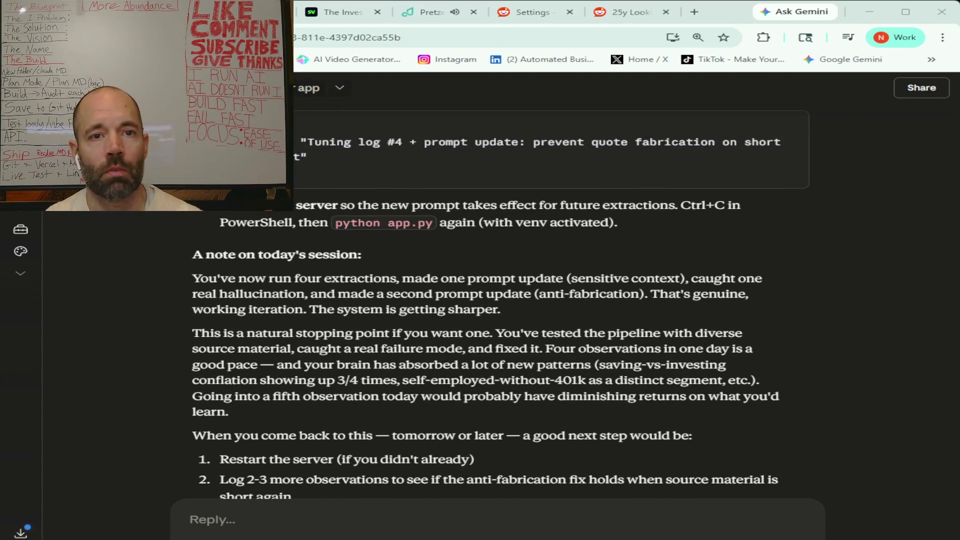
{"action": "key", "text": "ctrl+Tab"}
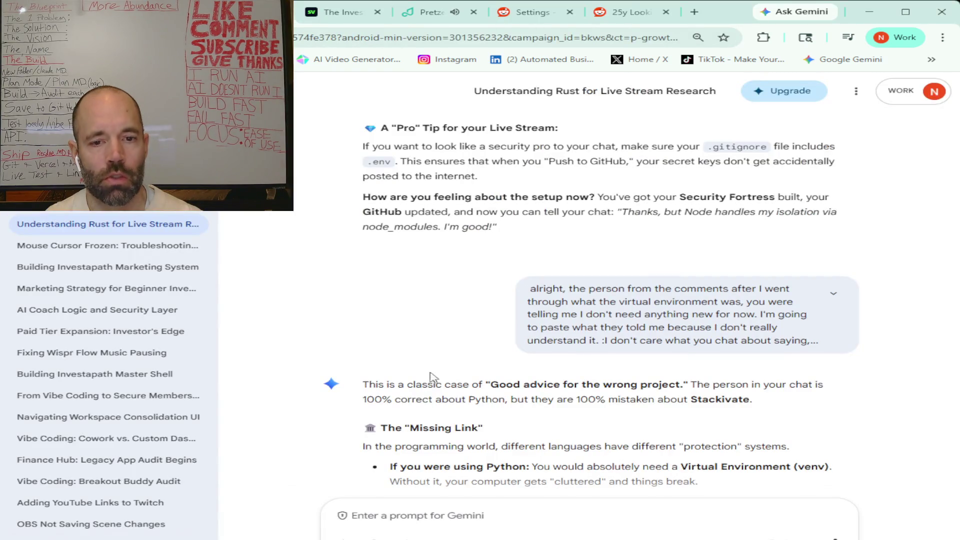
{"action": "scroll", "coordinate": [447, 367], "scroll_direction": "down", "scroll_amount": 15}
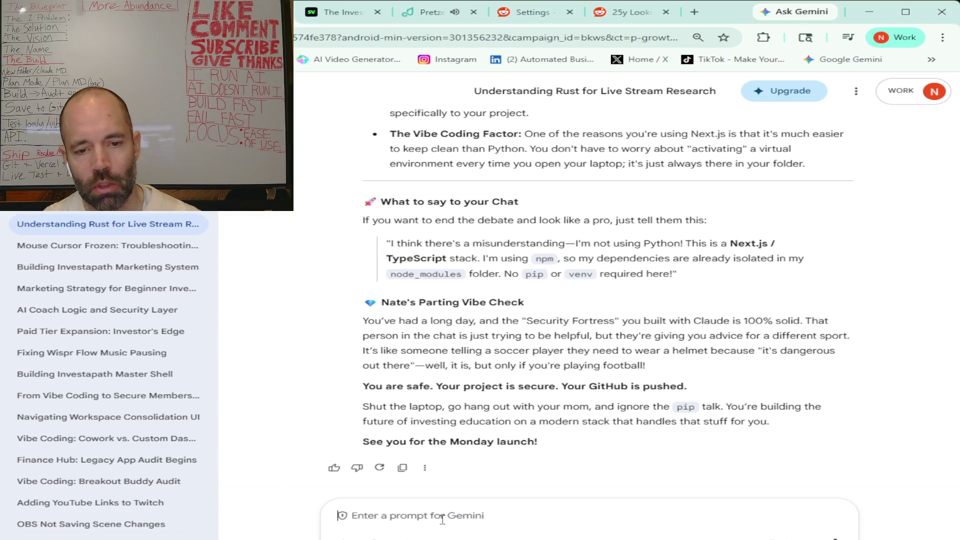
{"action": "type", "text": "somebody from the comments just helped me out, and they were talking about some concepts that I'm not really that familiar with. The first one is OWASP. I feel like I've heard that before. Start there. Let me know what that means."}
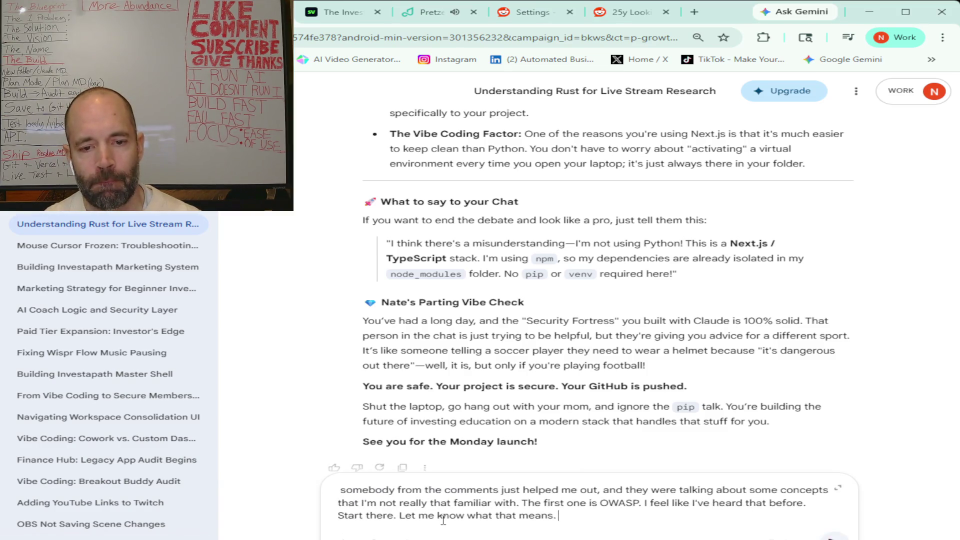
- Send Gemini the question about what OWASP means, as a commenter mentioned
{"action": "key", "text": "Return"}
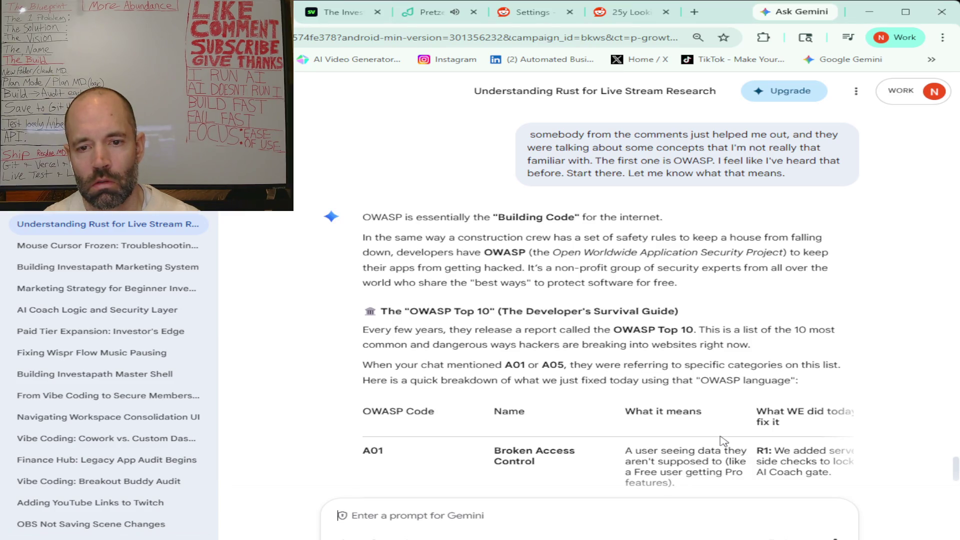
{"action": "scroll", "coordinate": [557, 375], "scroll_direction": "down", "scroll_amount": 2}
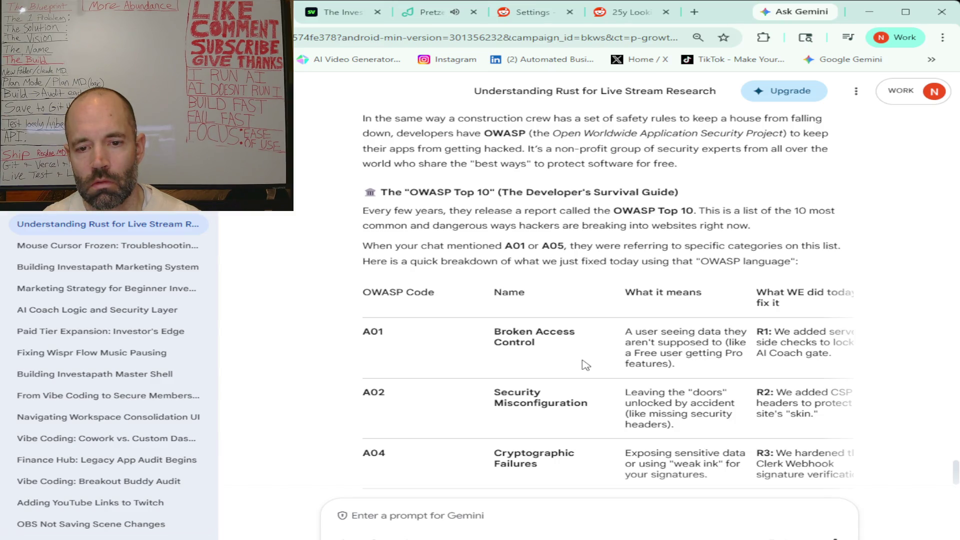
{"action": "scroll", "coordinate": [585, 365], "scroll_direction": "down", "scroll_amount": 1}
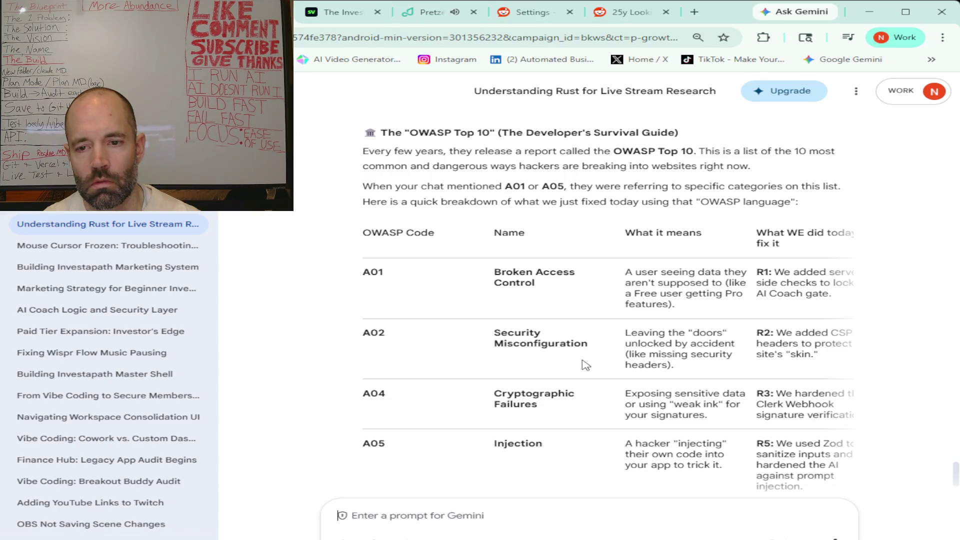
{"action": "scroll", "coordinate": [585, 365], "scroll_direction": "down", "scroll_amount": 1}
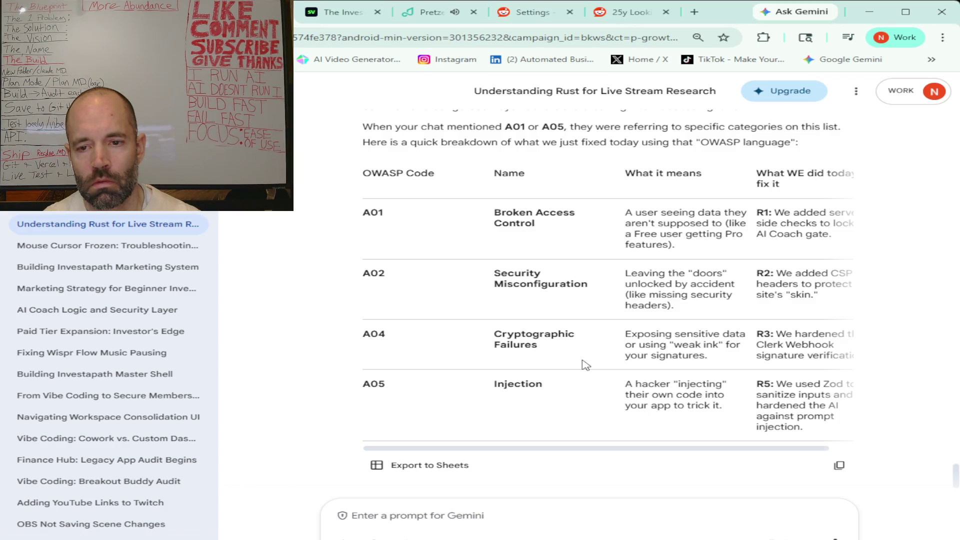
{"action": "scroll", "coordinate": [585, 365], "scroll_direction": "down", "scroll_amount": 3}
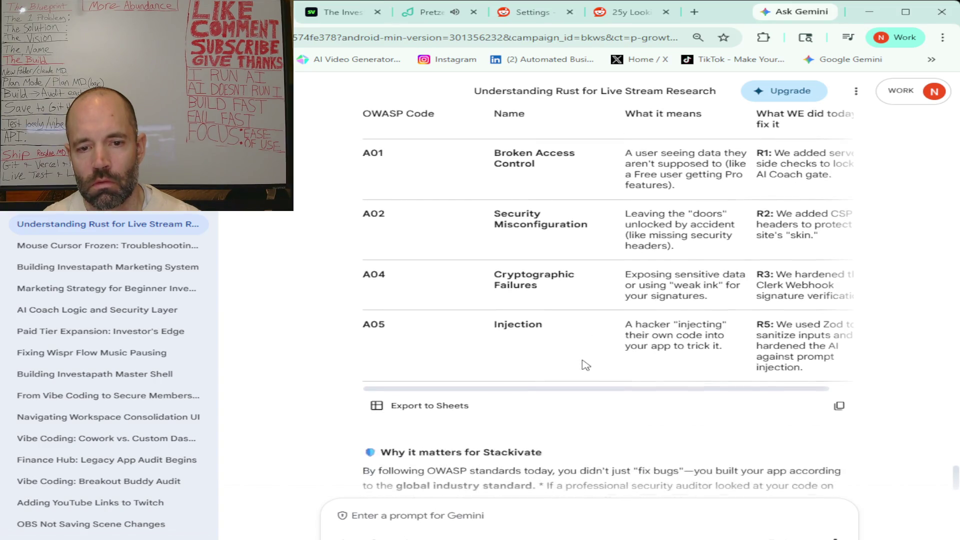
{"action": "scroll", "coordinate": [583, 363], "scroll_direction": "down", "scroll_amount": 1}
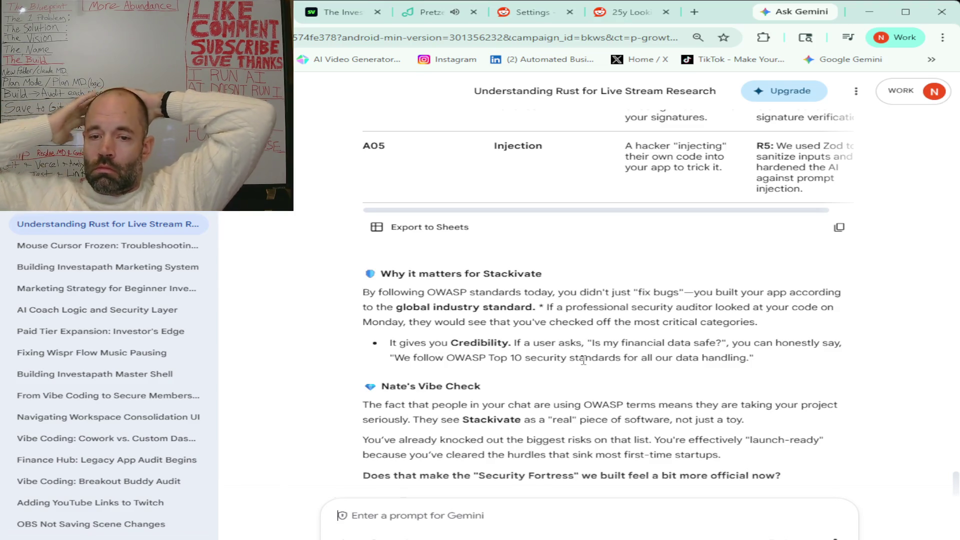
{"action": "scroll", "coordinate": [583, 359], "scroll_direction": "down", "scroll_amount": 1}
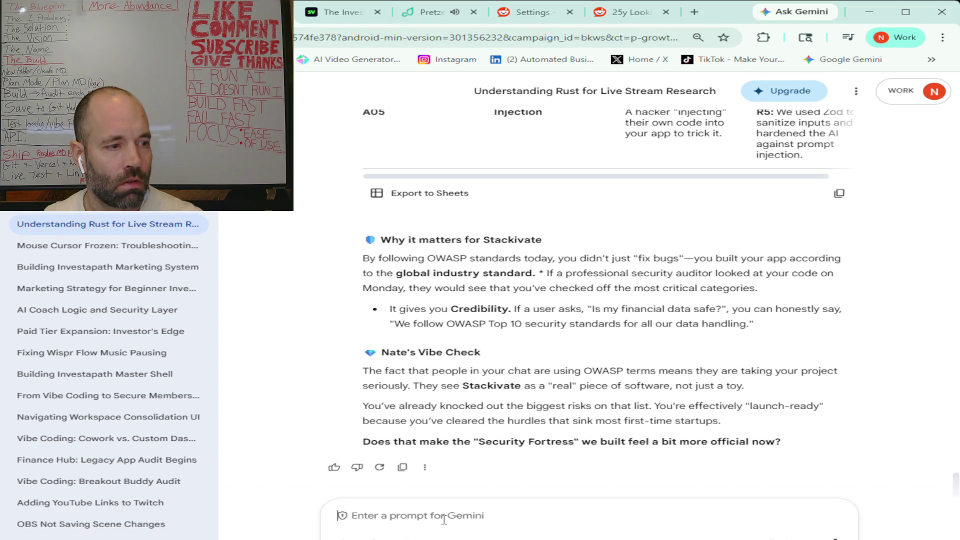
- Reply that the OWASP recap helped and ask Gemini about DRY, KISS and SOLID
{"action": "type", "text": "yes, it does. It's good to know that I've already covered the top five of those, and I do remember doing those, so that helps me refresh my memory. The next thing that I want to know more about is clean code models like DRY, KISS, and SOLID."}
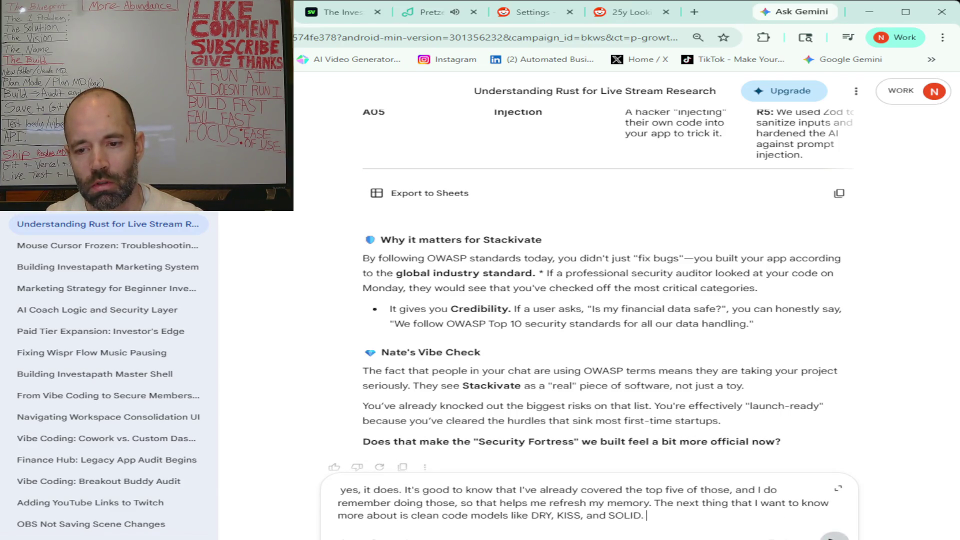
{"action": "key", "text": "Return"}
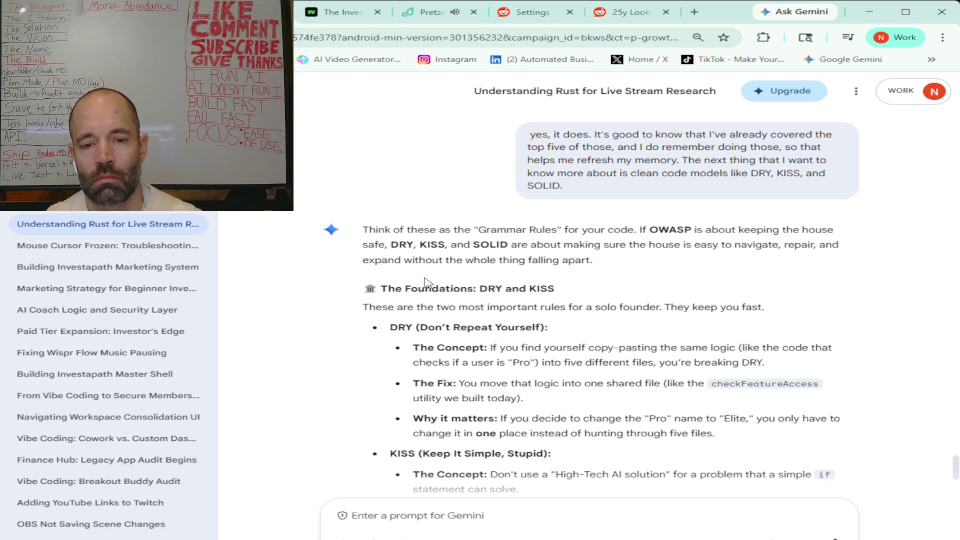
{"action": "scroll", "coordinate": [425, 282], "scroll_direction": "down", "scroll_amount": 4}
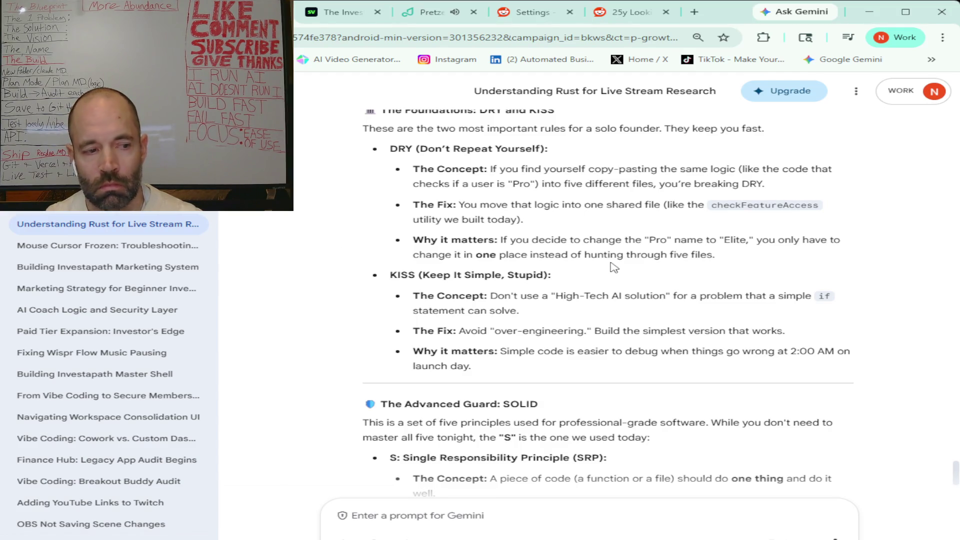
{"action": "scroll", "coordinate": [614, 267], "scroll_direction": "down", "scroll_amount": 3}
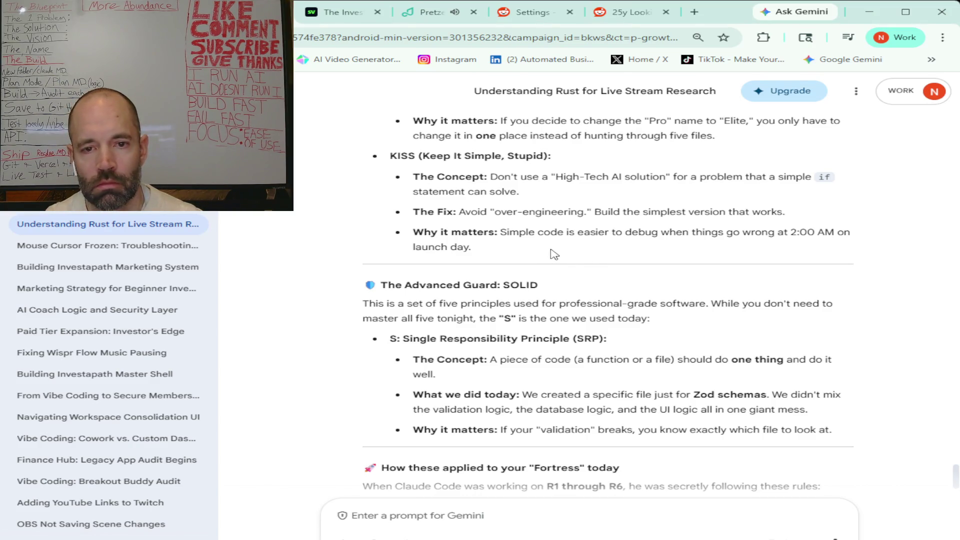
{"action": "scroll", "coordinate": [553, 254], "scroll_direction": "down", "scroll_amount": 5}
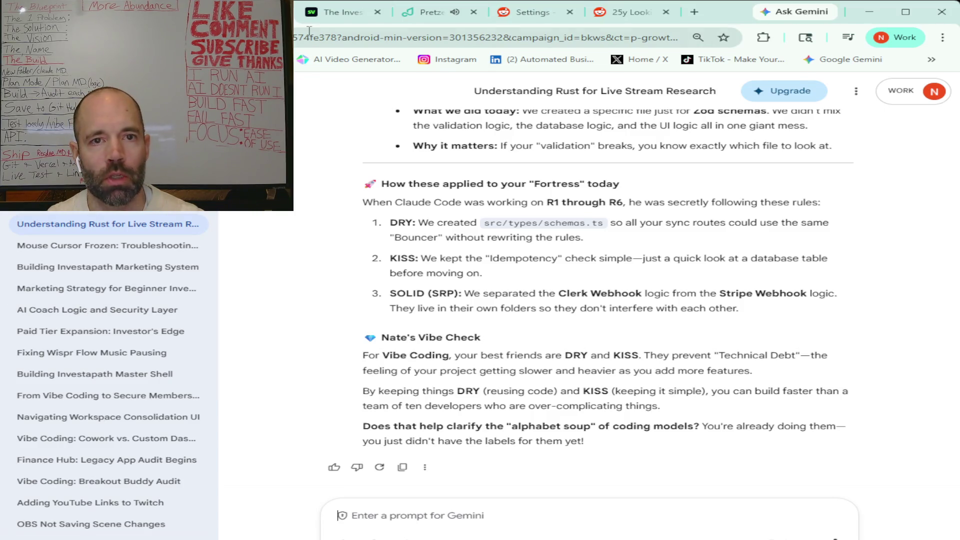
{"action": "left_click", "coordinate": [320, 20]}
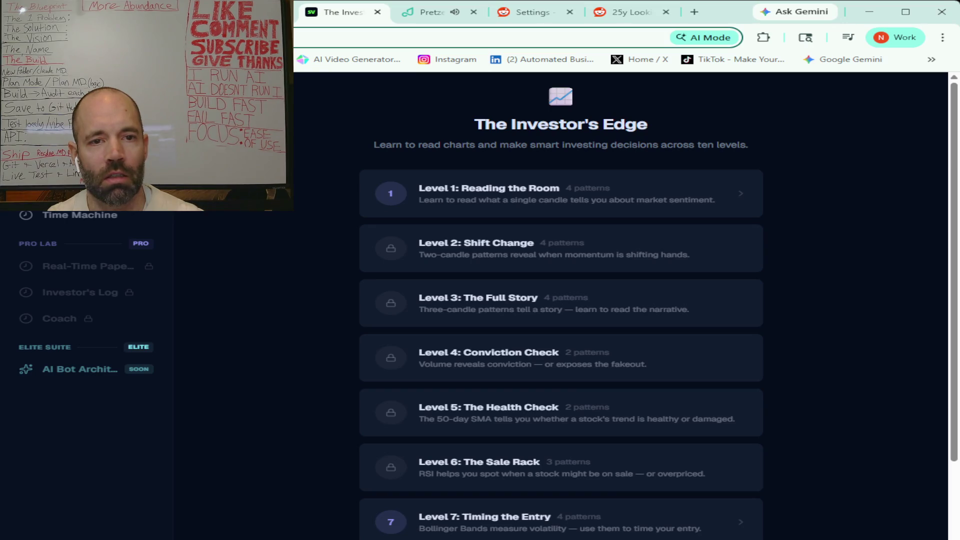
- Clear the mistakenly pasted git command from the address bar and paste a stackivate.com address
{"action": "key", "text": "ctrl+v"}
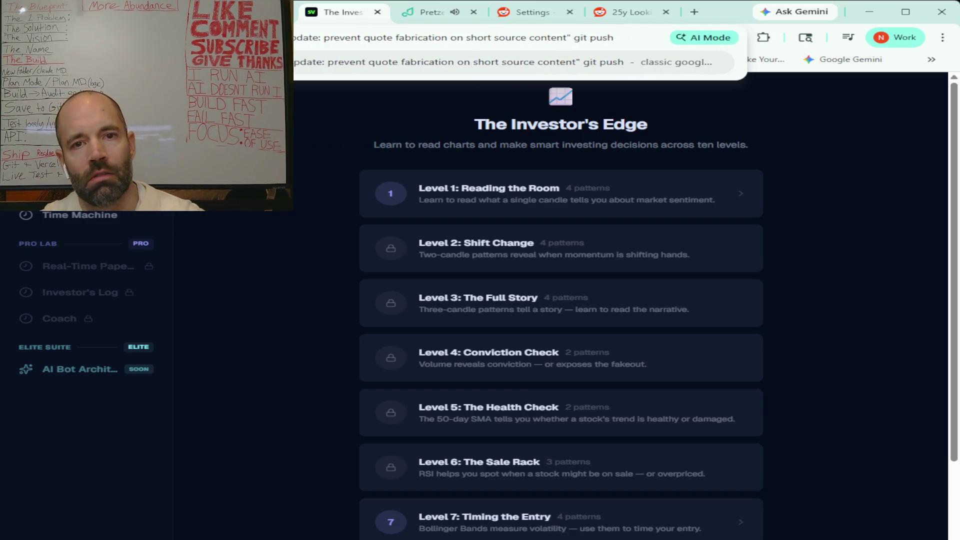
{"action": "key", "text": "ctrl+a"}
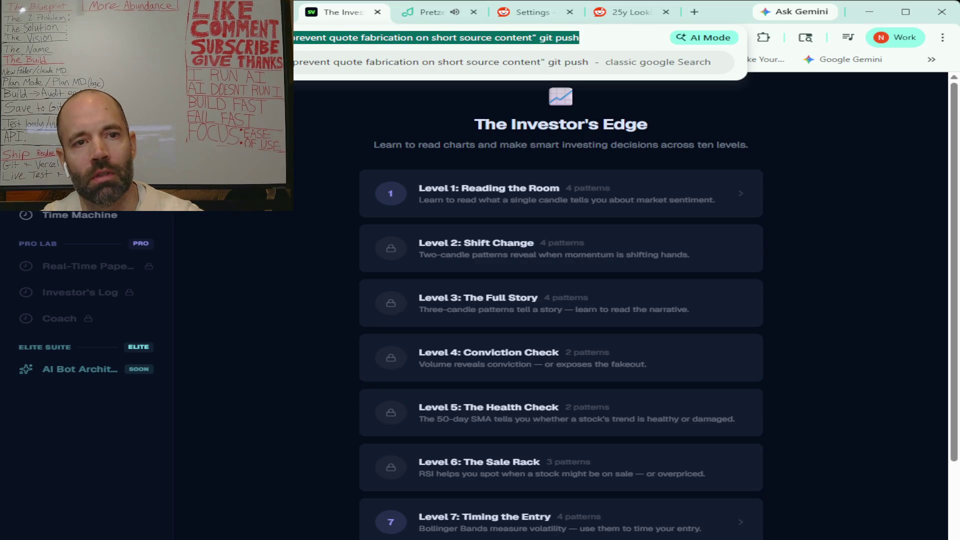
{"action": "key", "text": "BackSpace"}
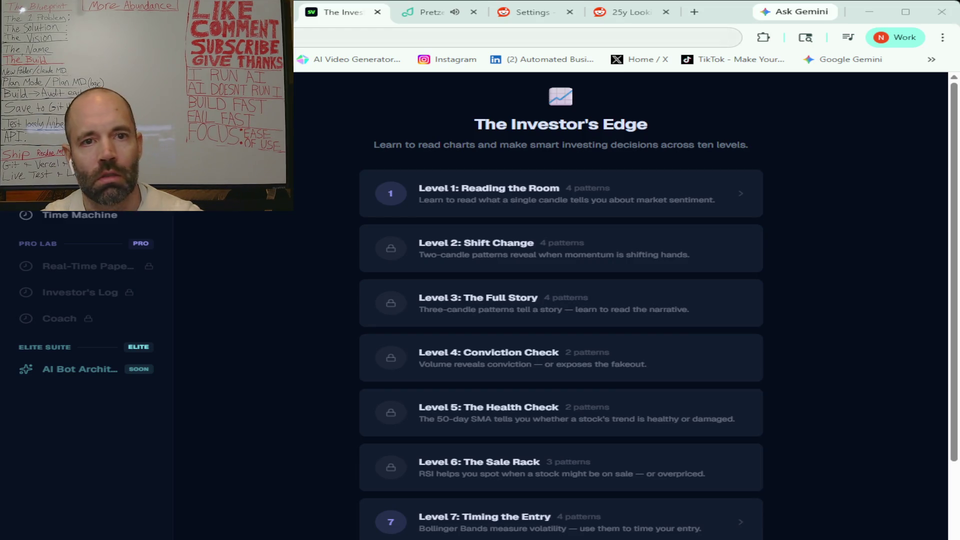
{"action": "key", "text": "ctrl+l"}
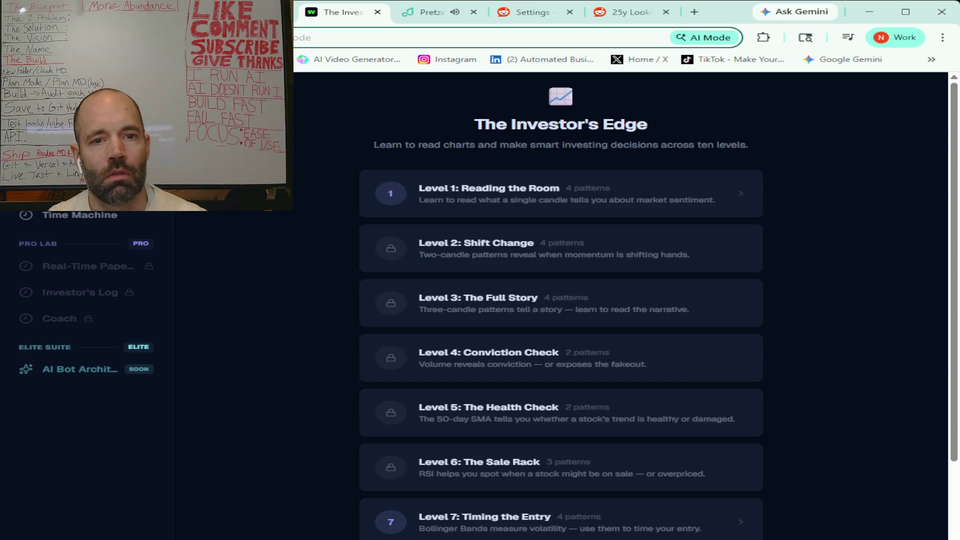
{"action": "key", "text": "ctrl+v"}
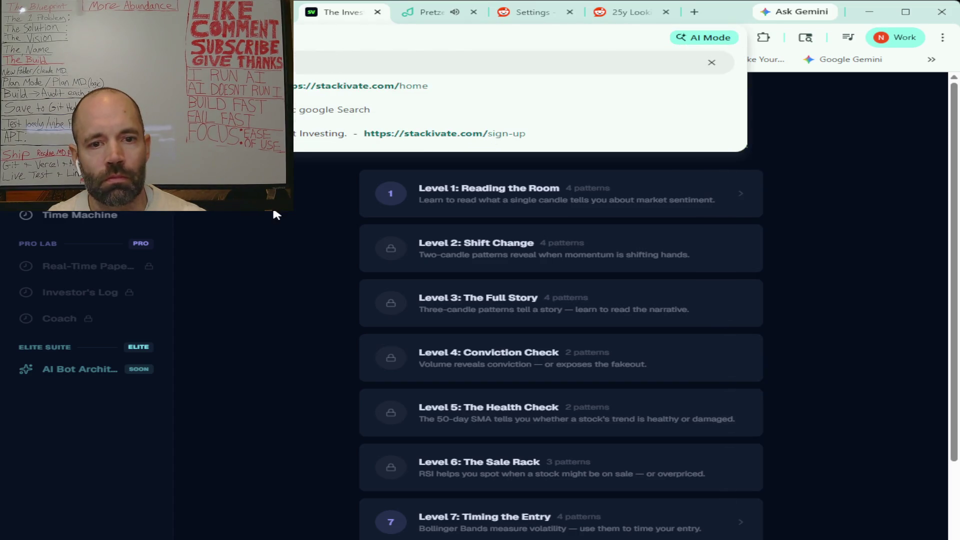
- Dismiss the address suggestions and open observation #6 from the Observations list
{"action": "left_click", "coordinate": [272, 206]}
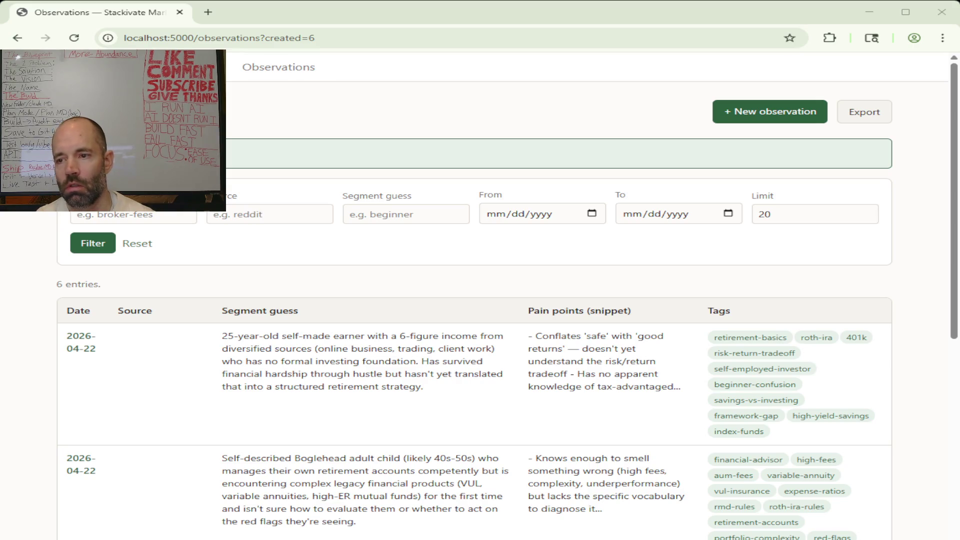
{"action": "left_click", "coordinate": [81, 342]}
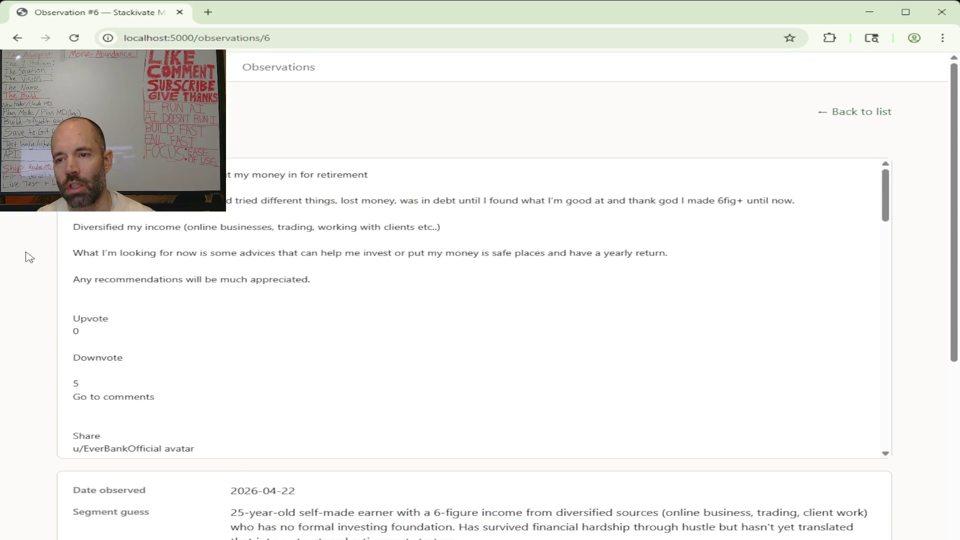
- Scroll through observation #6's analysis and back up to compare its notable quote with the post
{"action": "scroll", "coordinate": [31, 250], "scroll_direction": "down", "scroll_amount": 1}
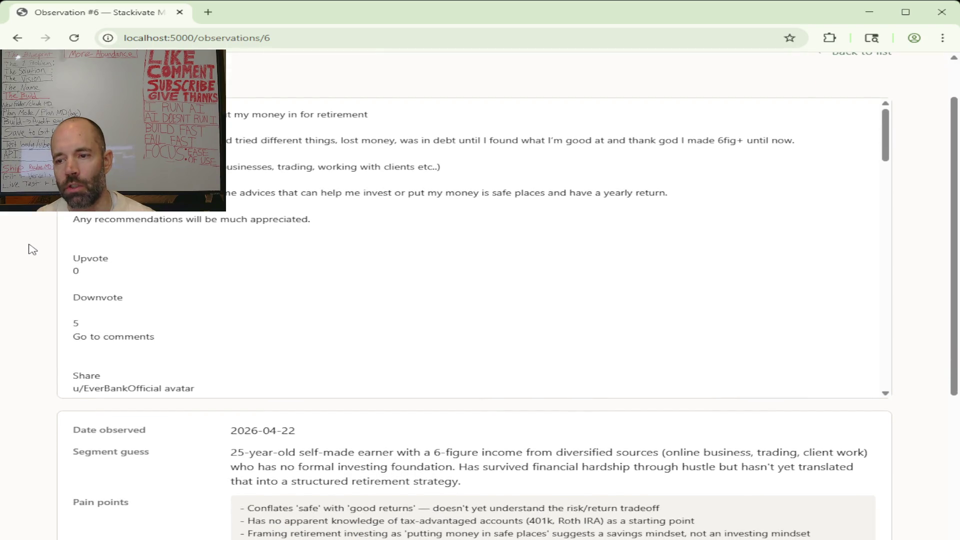
{"action": "scroll", "coordinate": [32, 250], "scroll_direction": "down", "scroll_amount": 5}
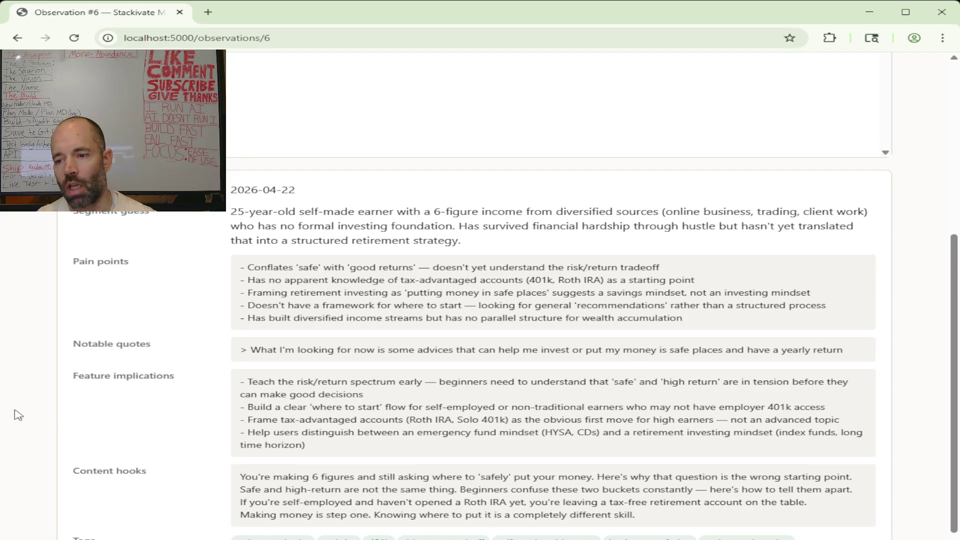
{"action": "scroll", "coordinate": [17, 396], "scroll_direction": "up", "scroll_amount": 5}
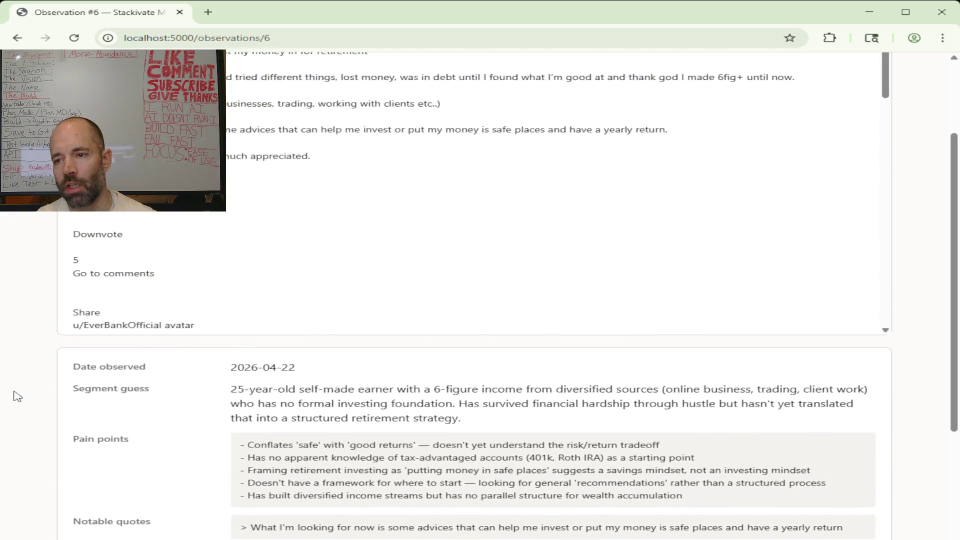
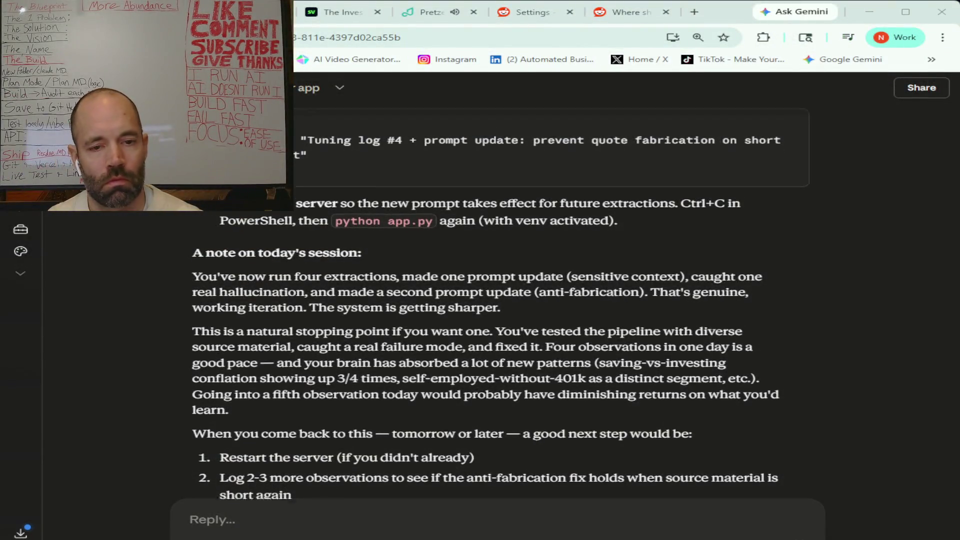
- Scroll to the end of Claude's latest reply about restarting the server and committing the prompt update
{"action": "scroll", "coordinate": [485, 300], "scroll_direction": "down", "scroll_amount": 3}
- Paste the copied Reddit thread asking where to open an IRA and send it to Claude
{"action": "left_click", "coordinate": [244, 516]}
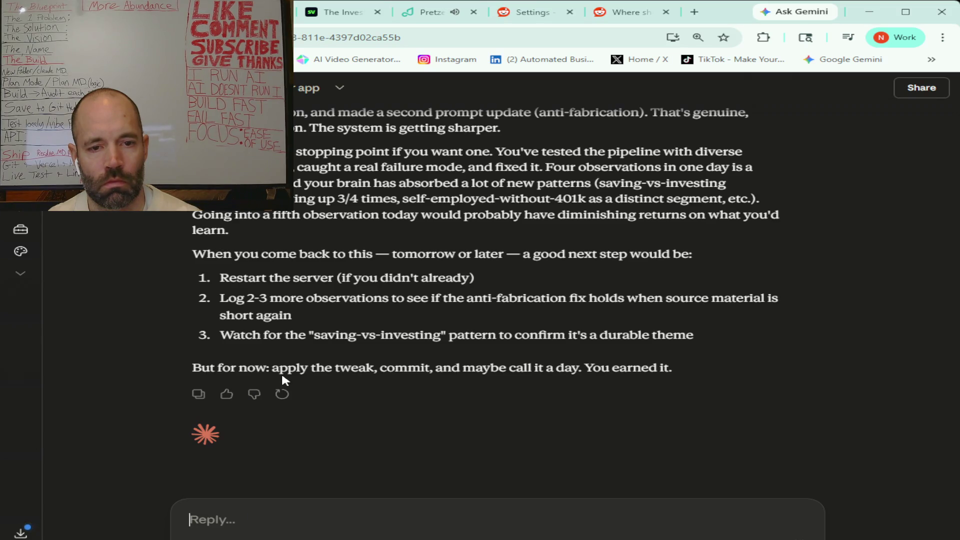
{"action": "key", "text": "ctrl+v"}
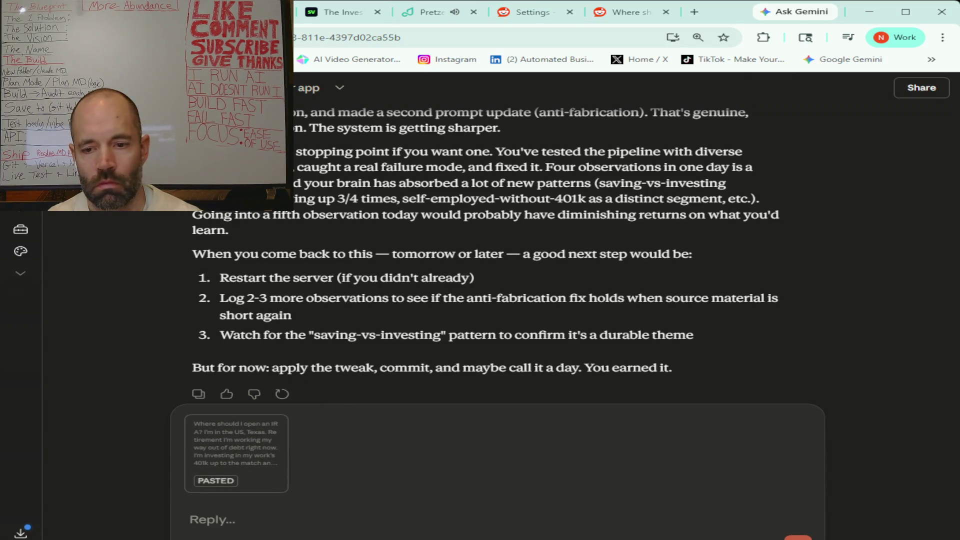
{"action": "key", "text": "Return"}
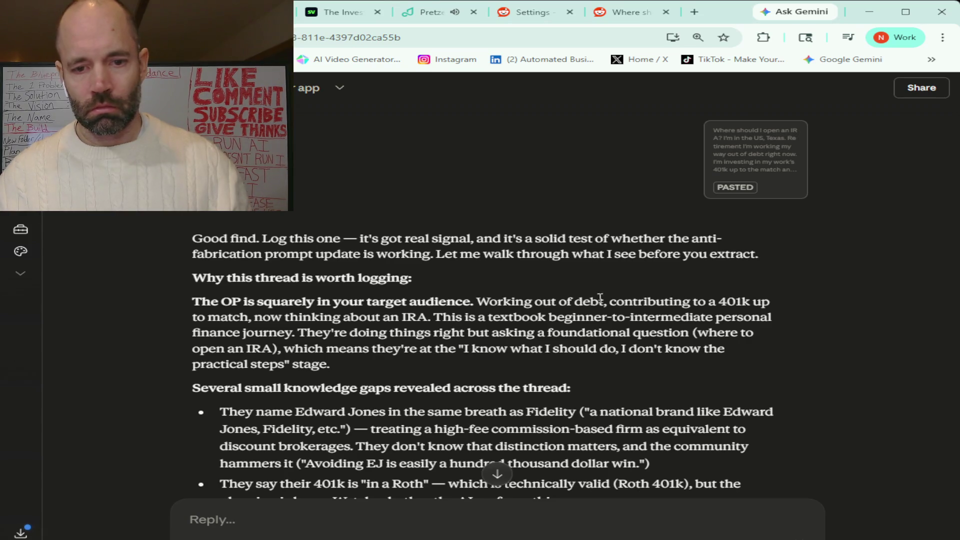
{"action": "scroll", "coordinate": [618, 297], "scroll_direction": "down", "scroll_amount": 2}
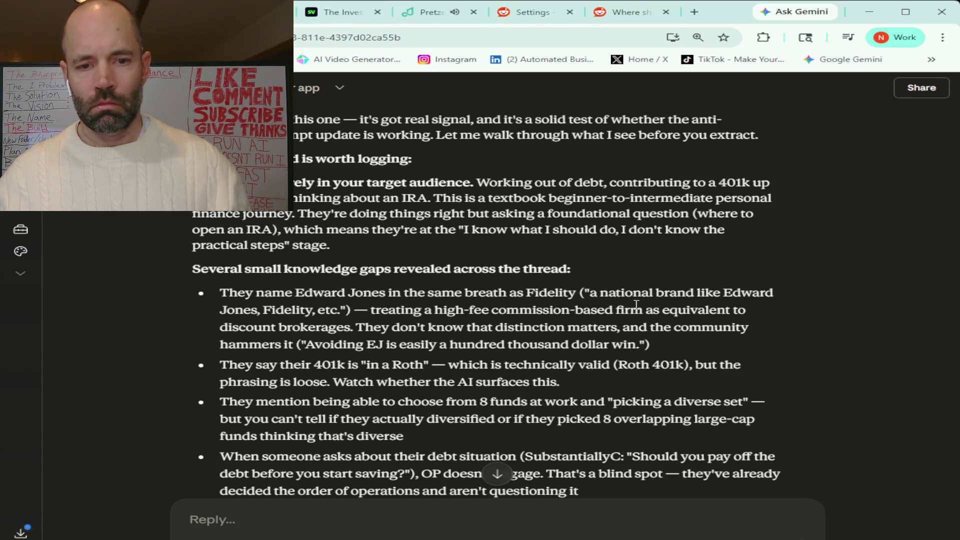
{"action": "scroll", "coordinate": [636, 304], "scroll_direction": "down", "scroll_amount": 1}
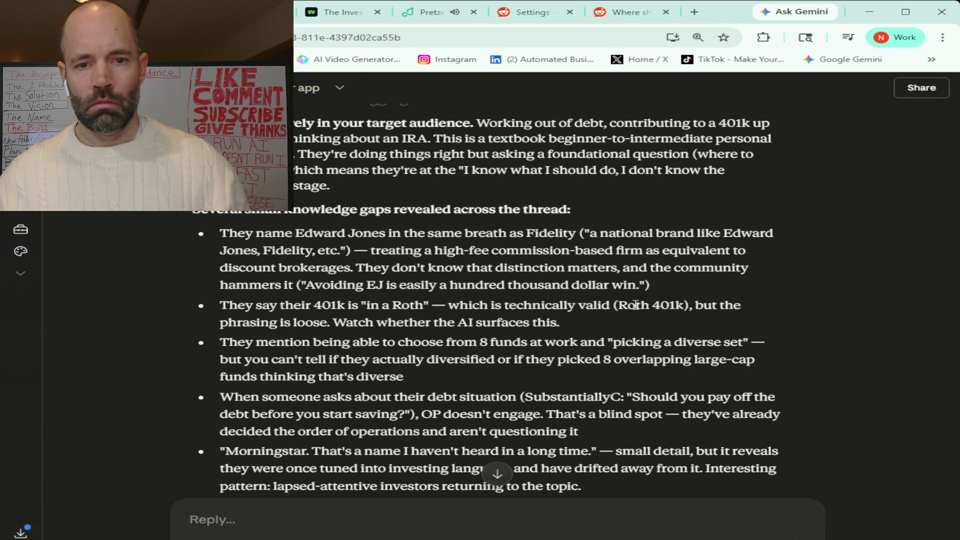
{"action": "scroll", "coordinate": [635, 305], "scroll_direction": "down", "scroll_amount": 1}
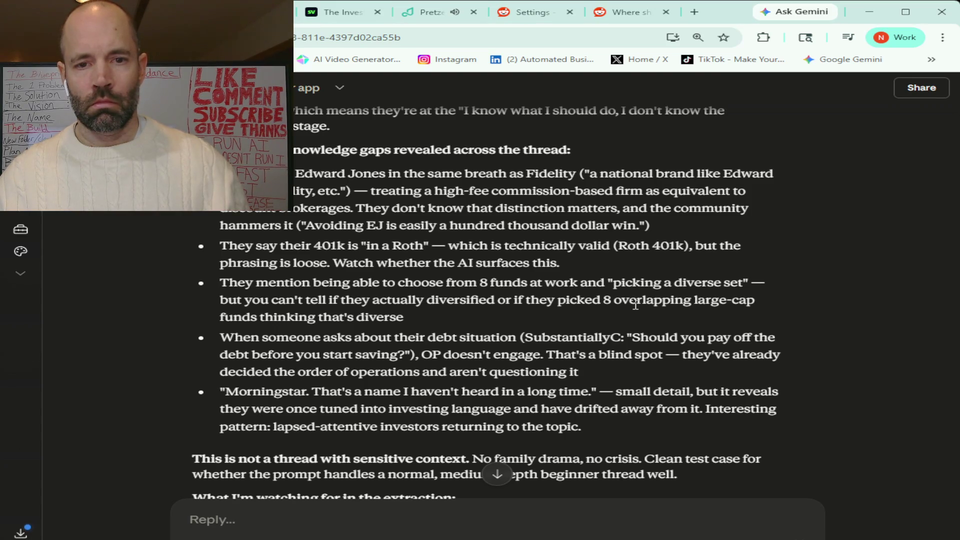
{"action": "scroll", "coordinate": [635, 305], "scroll_direction": "down", "scroll_amount": 2}
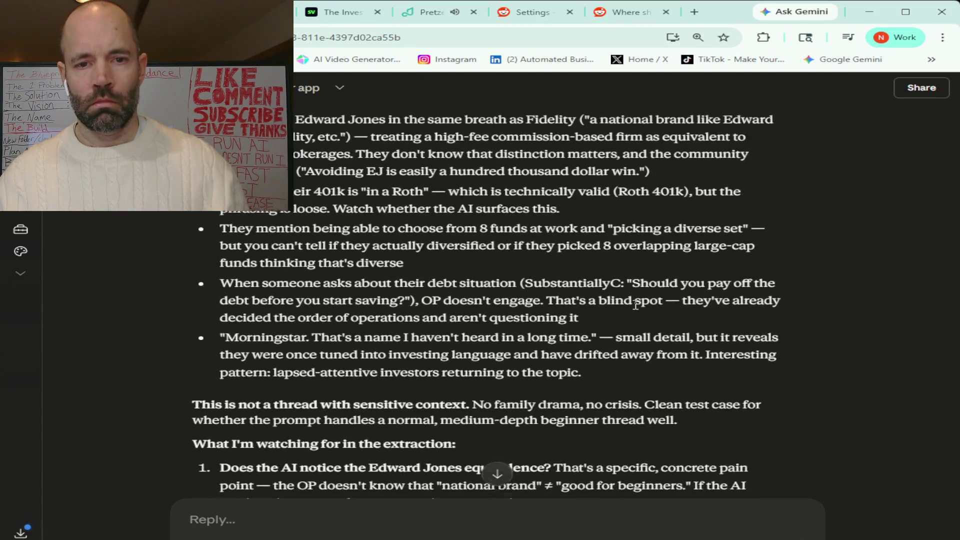